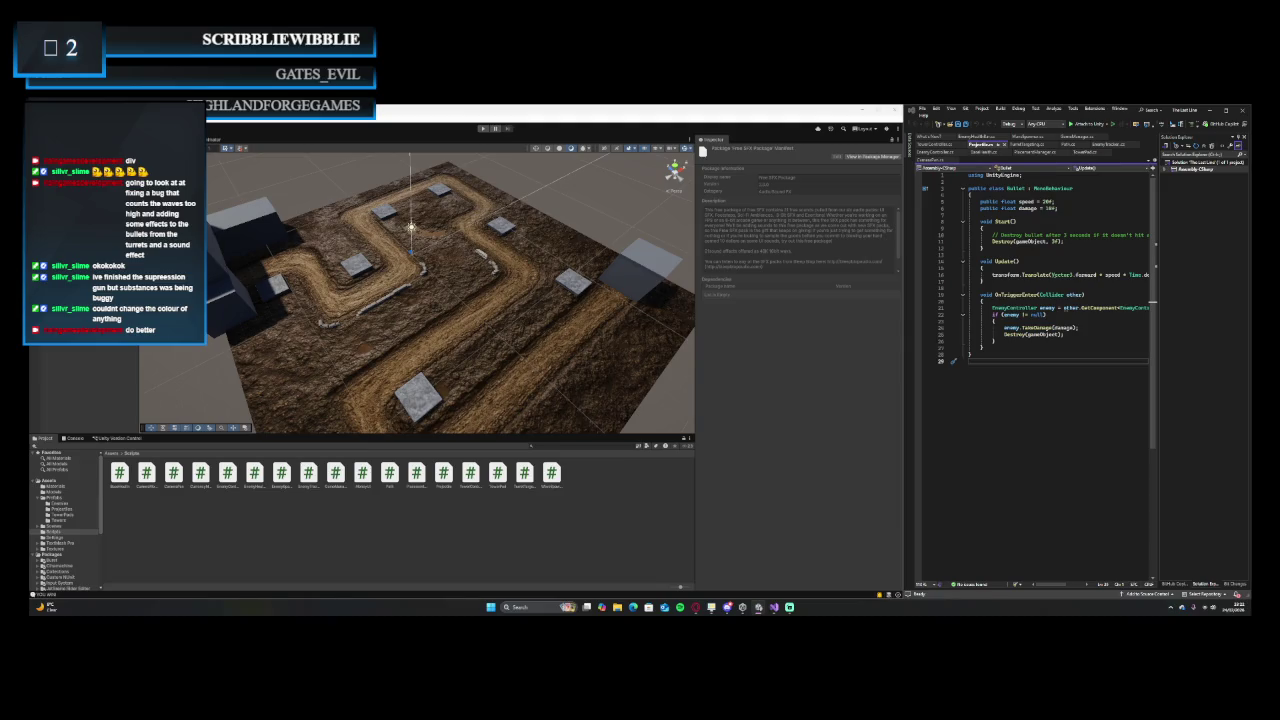
- Step through the My Assets packages to reach the 3D Explosion Sound Effects import list
key(Down)
key(Down)
key(Down)
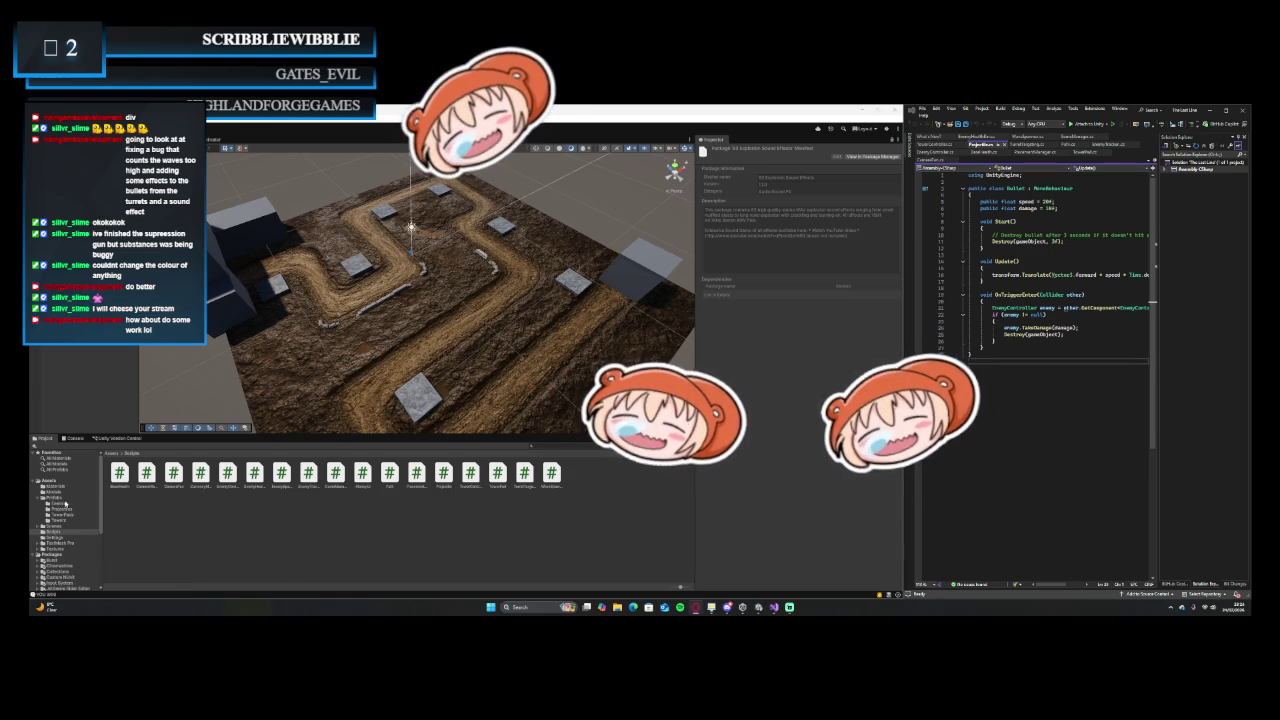
key(super+Down)
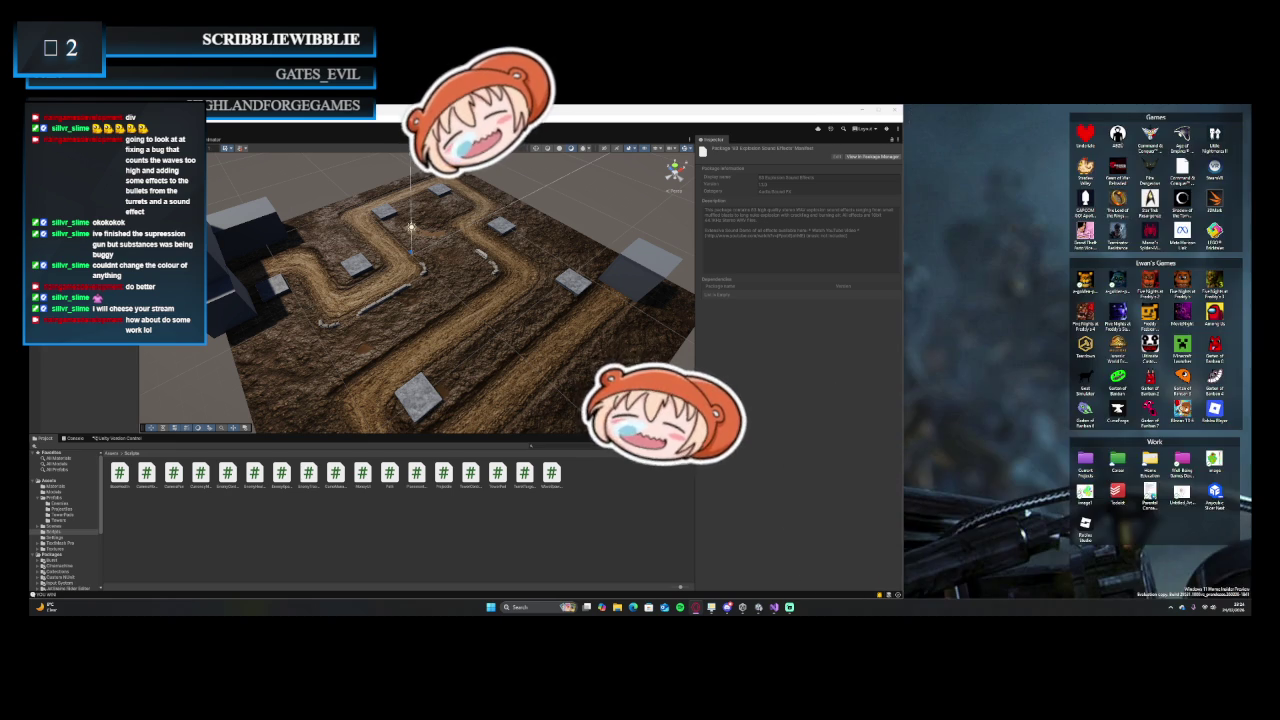
key(alt+Tab)
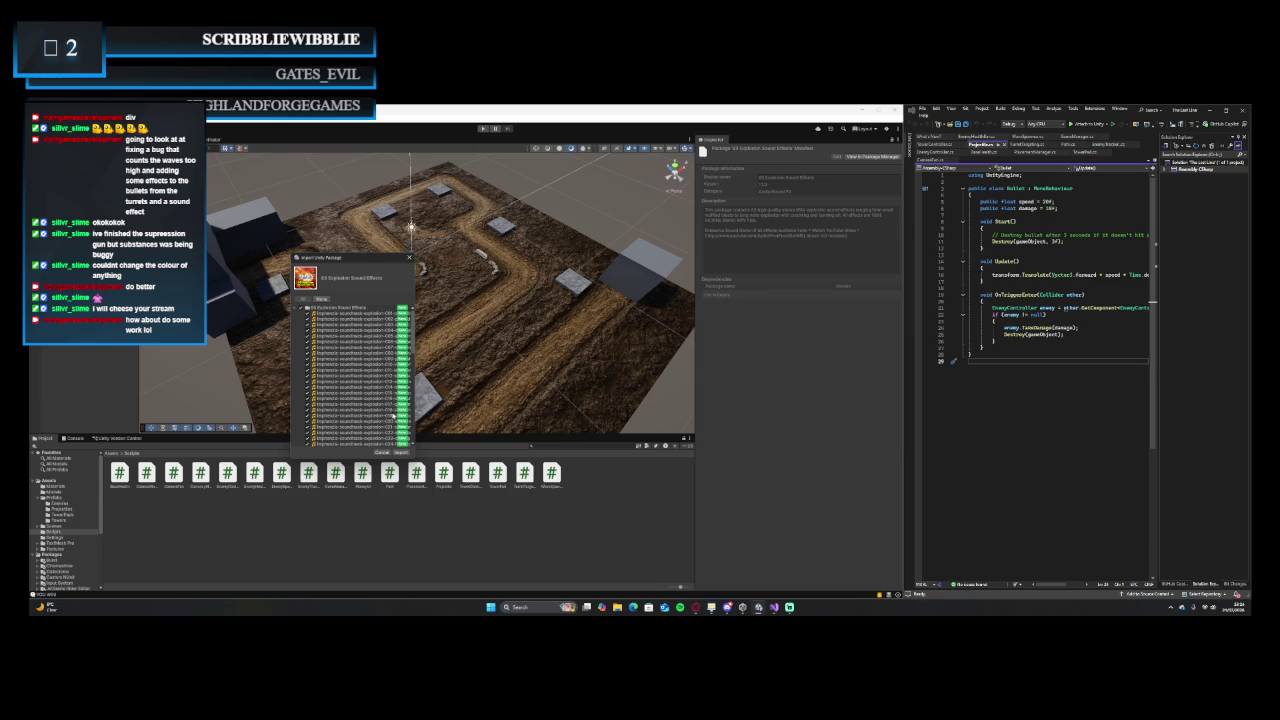
- Import every file of the explosion sound package into the project's Assets
click(401, 452)
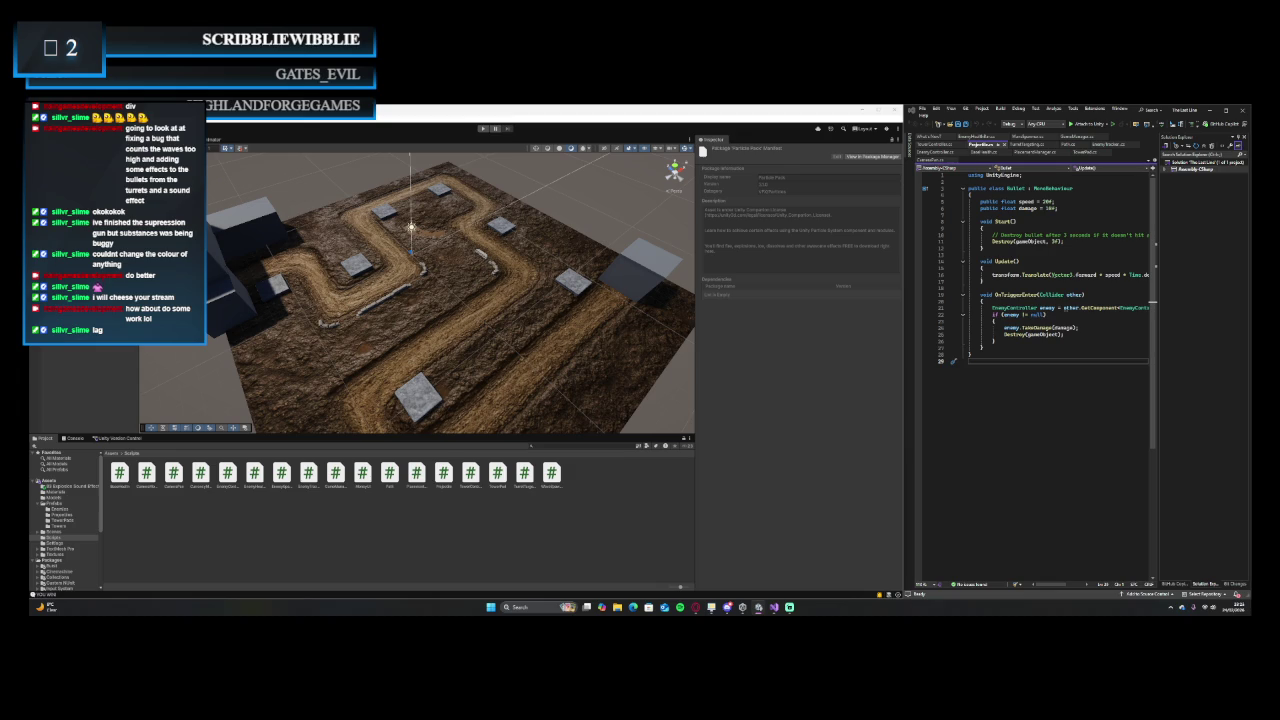
- Browse past White Smoke and Particle Pack, settling on Legacy Particle Pack to import it
key(Down)
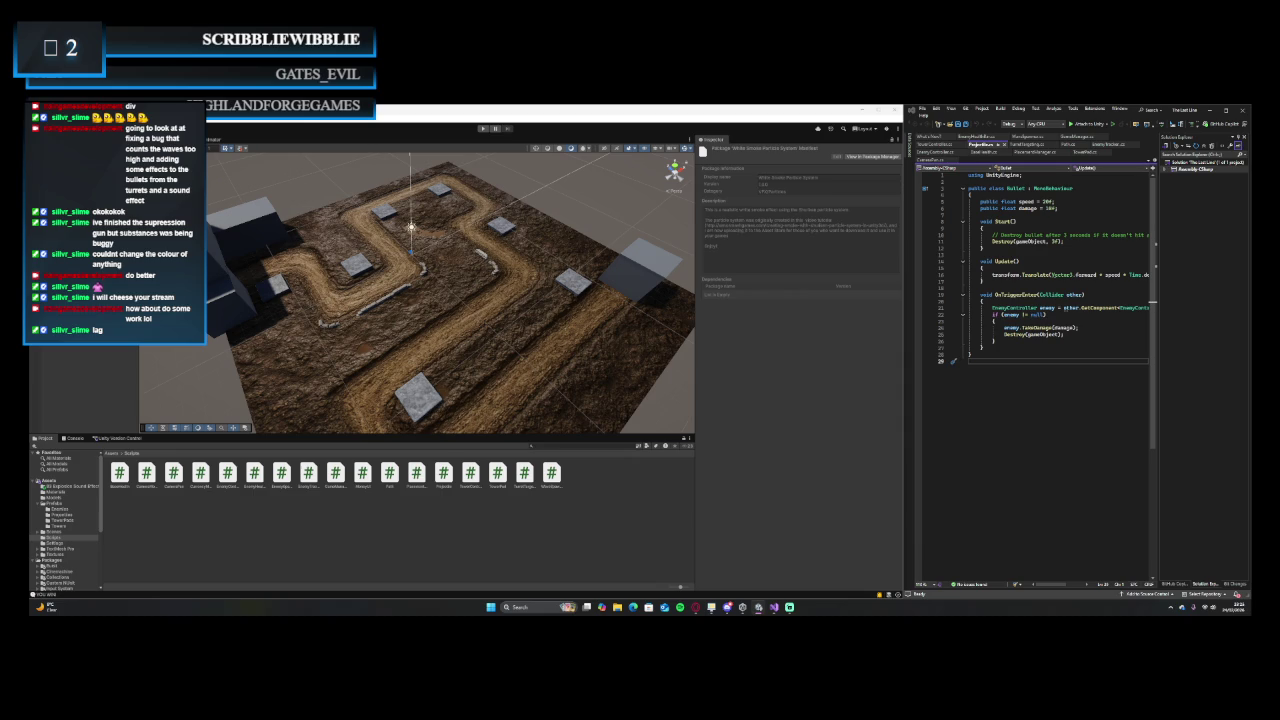
key(Down)
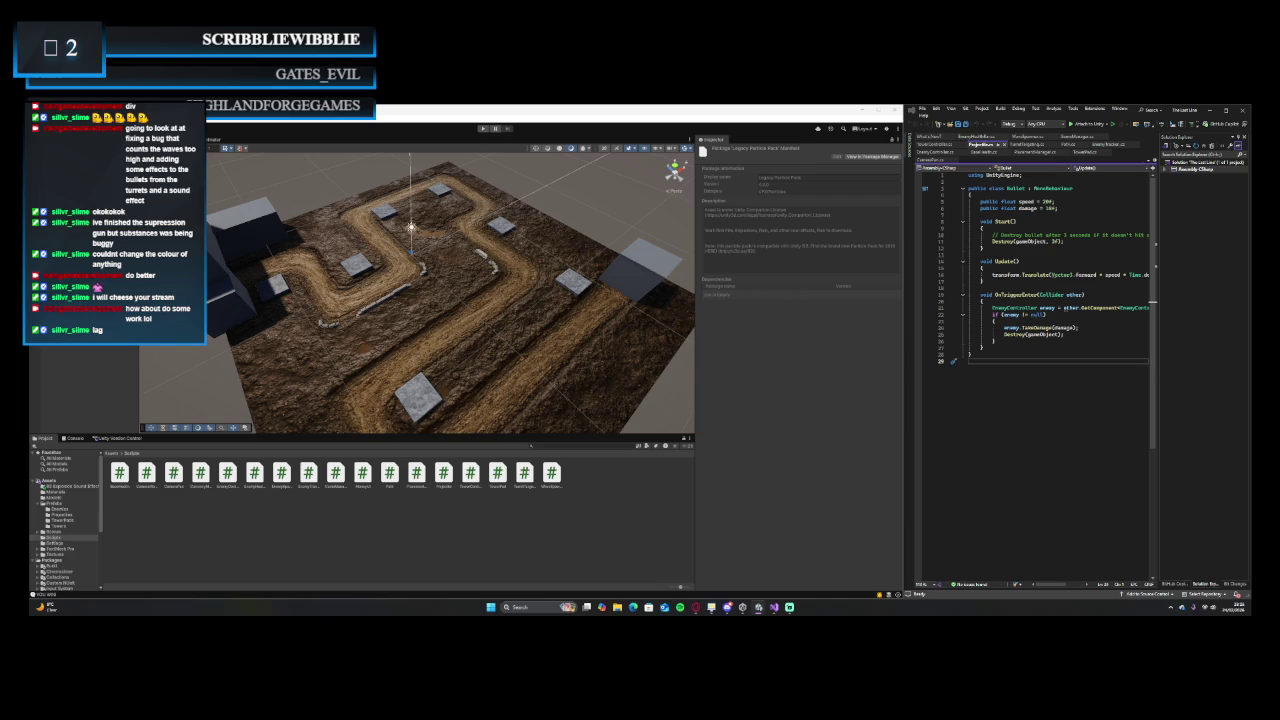
key(Down)
key(Up)
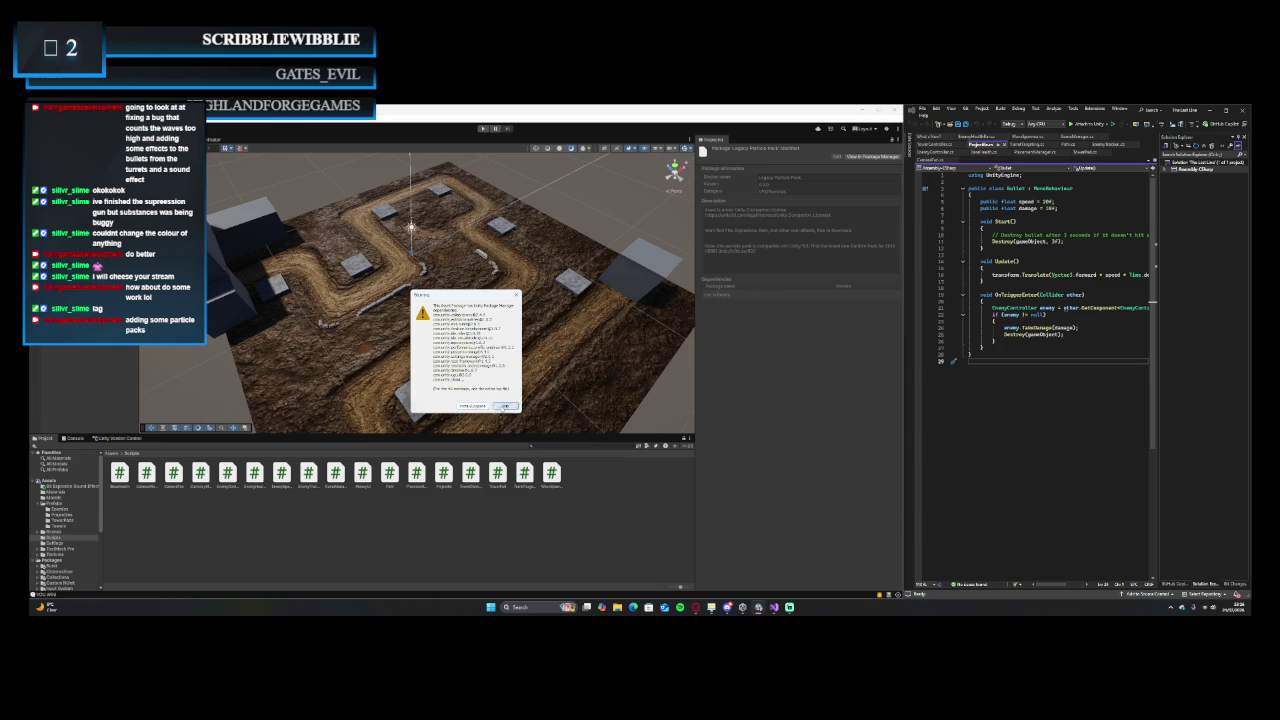
- Accept the dependency warning and import Legacy Particle Pack, then accept Particle Pack's warning
click(505, 406)
click(401, 452)
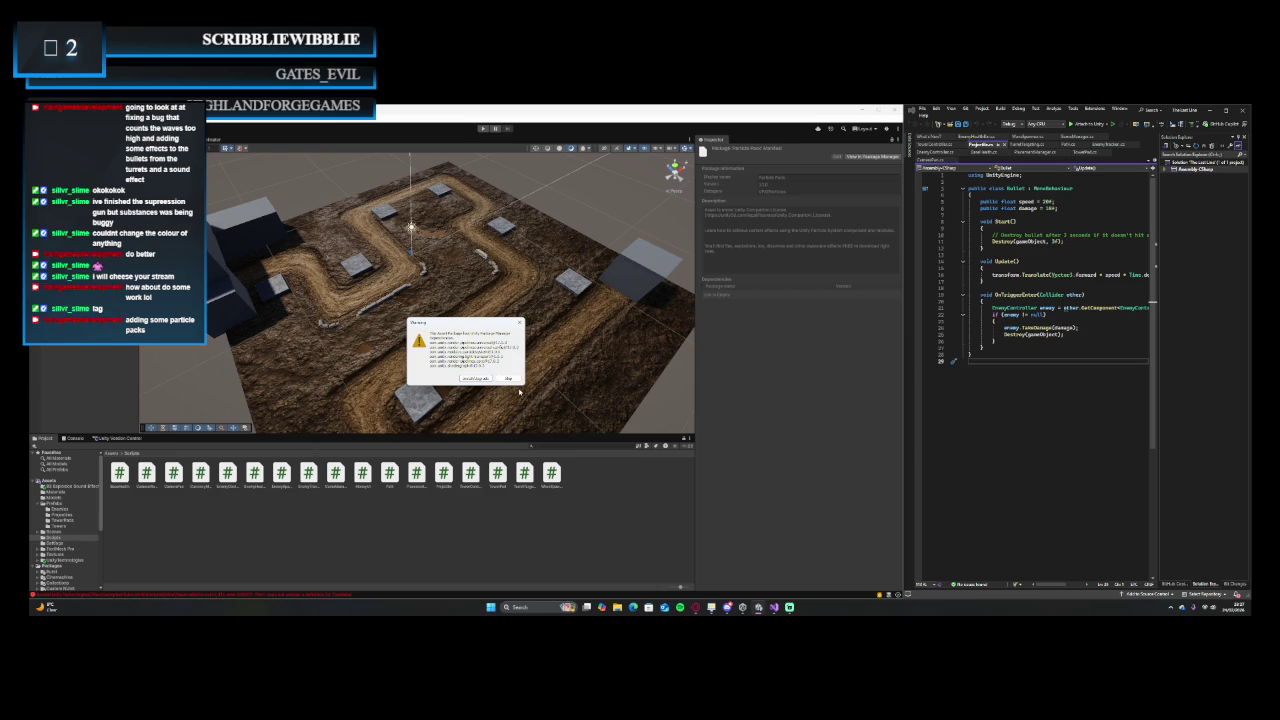
click(508, 378)
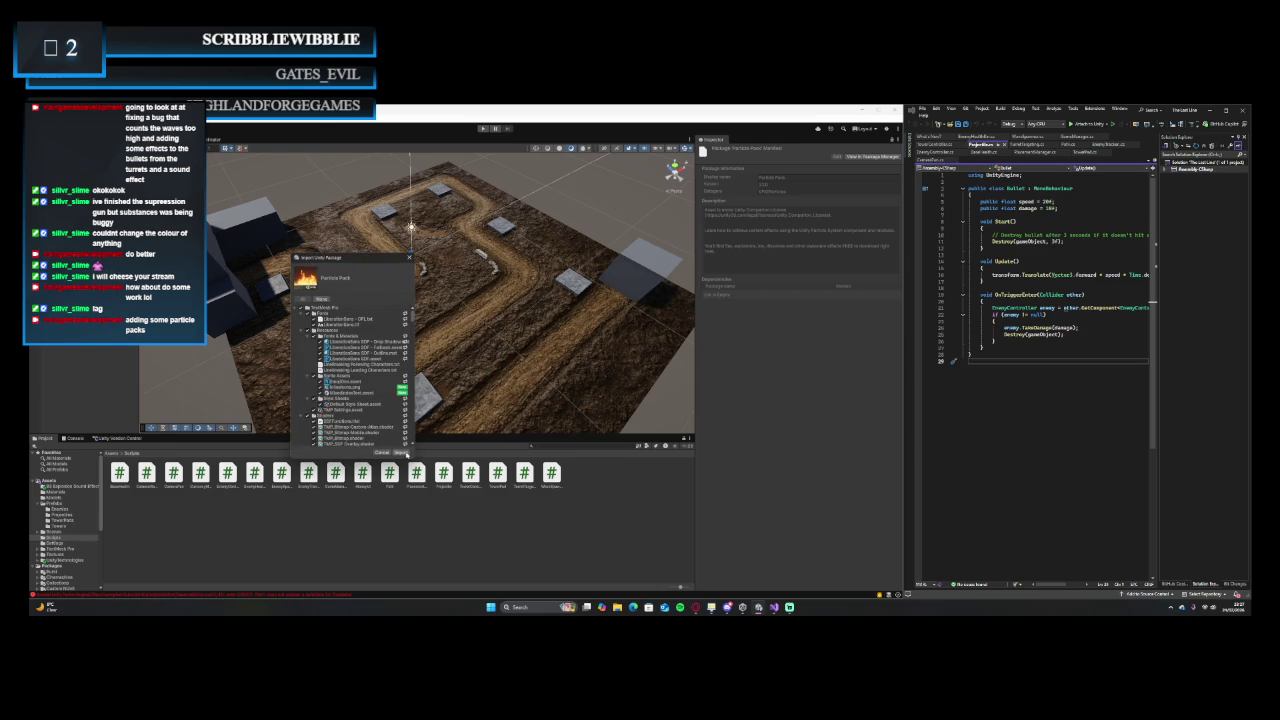
- Import all Particle Pack files, then open the 3D Explosion Sound Effects folder
click(401, 453)
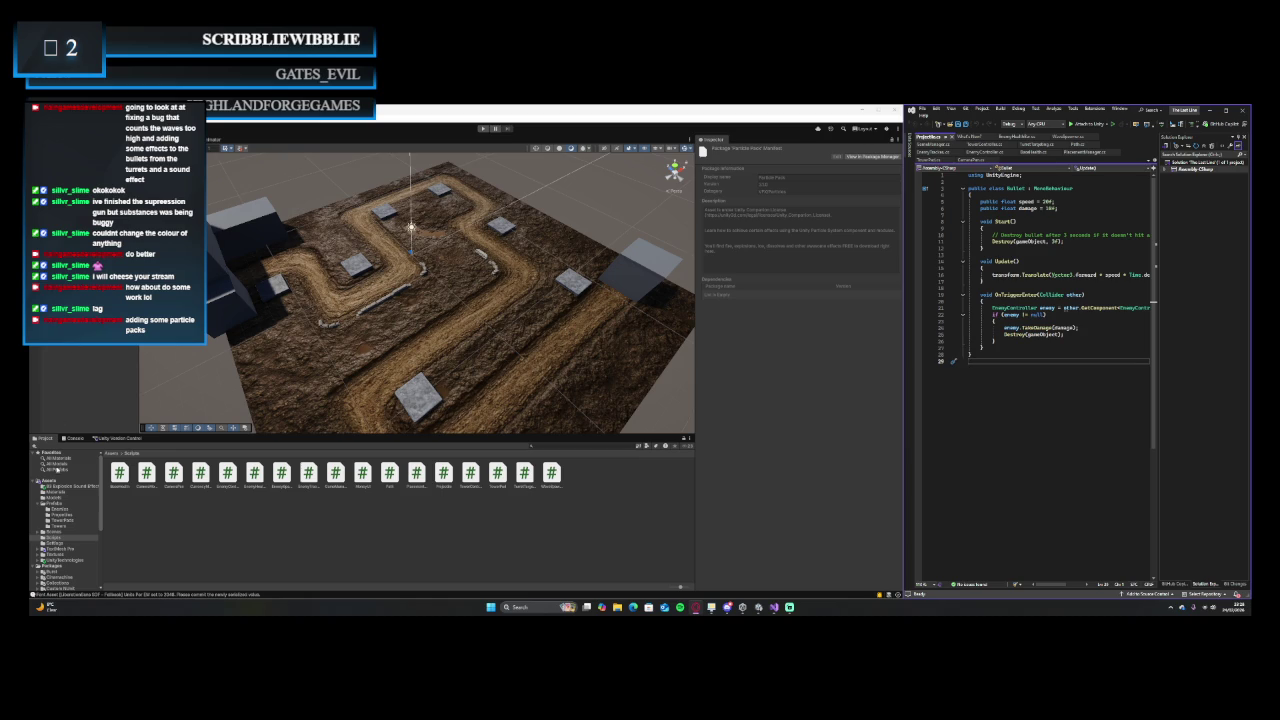
click(58, 487)
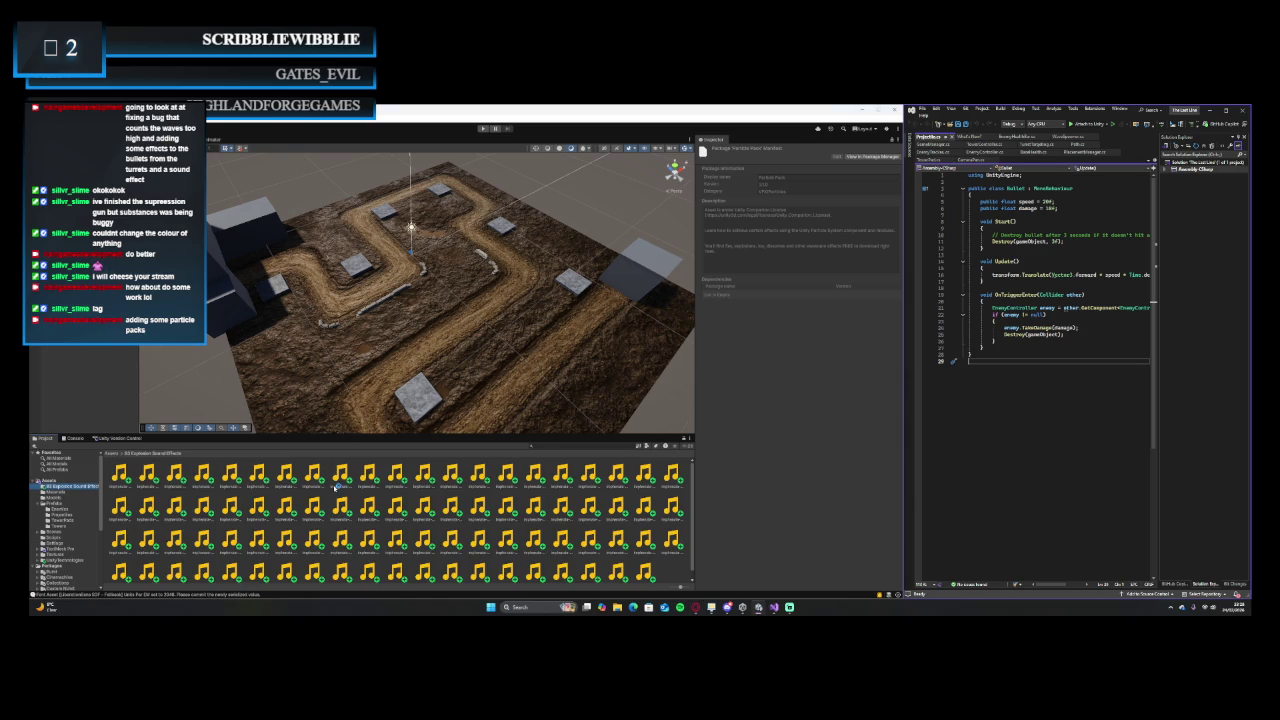
- Audition the first explosion clips, including explosion-002, in the Inspector preview
scroll(380, 530, down, 1)
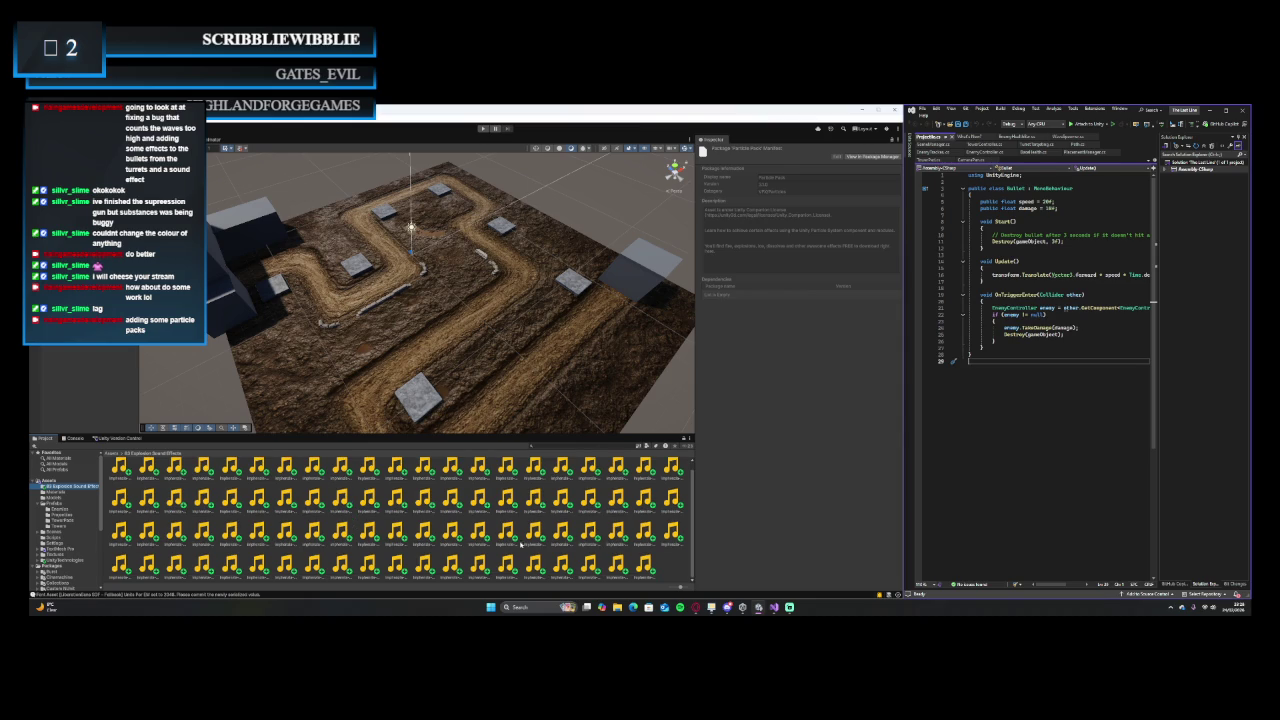
click(645, 566)
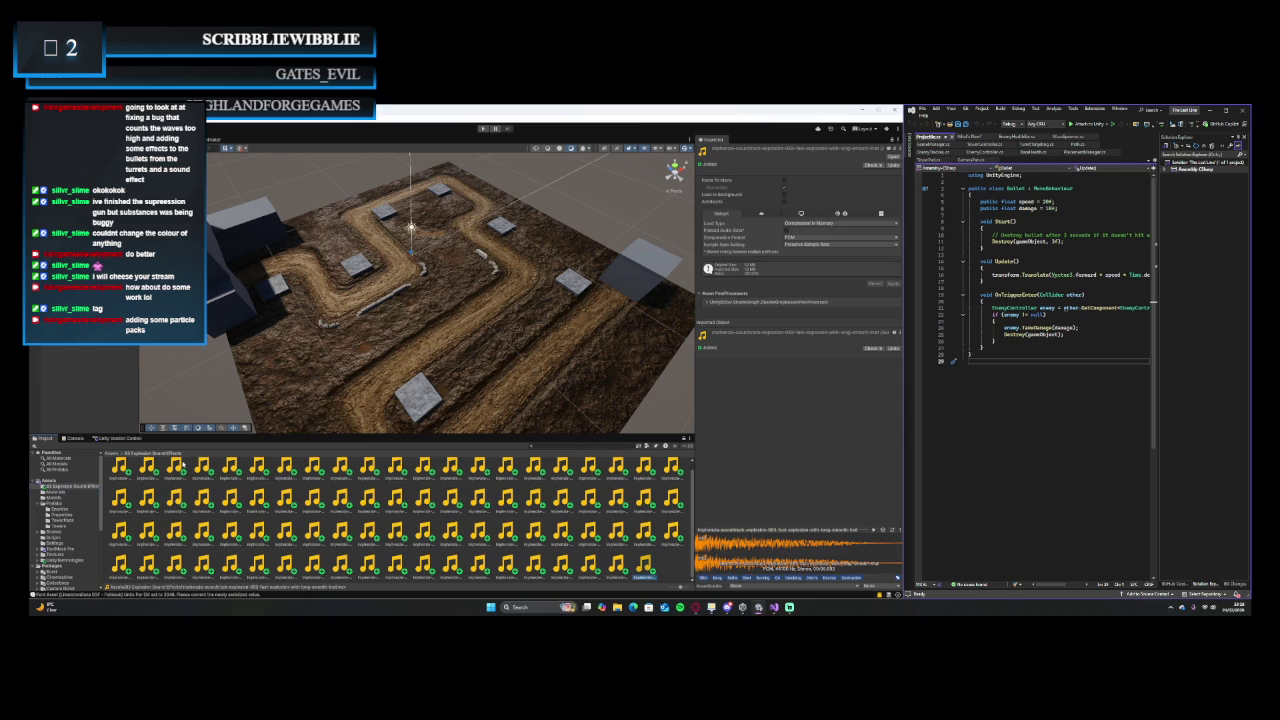
click(119, 468)
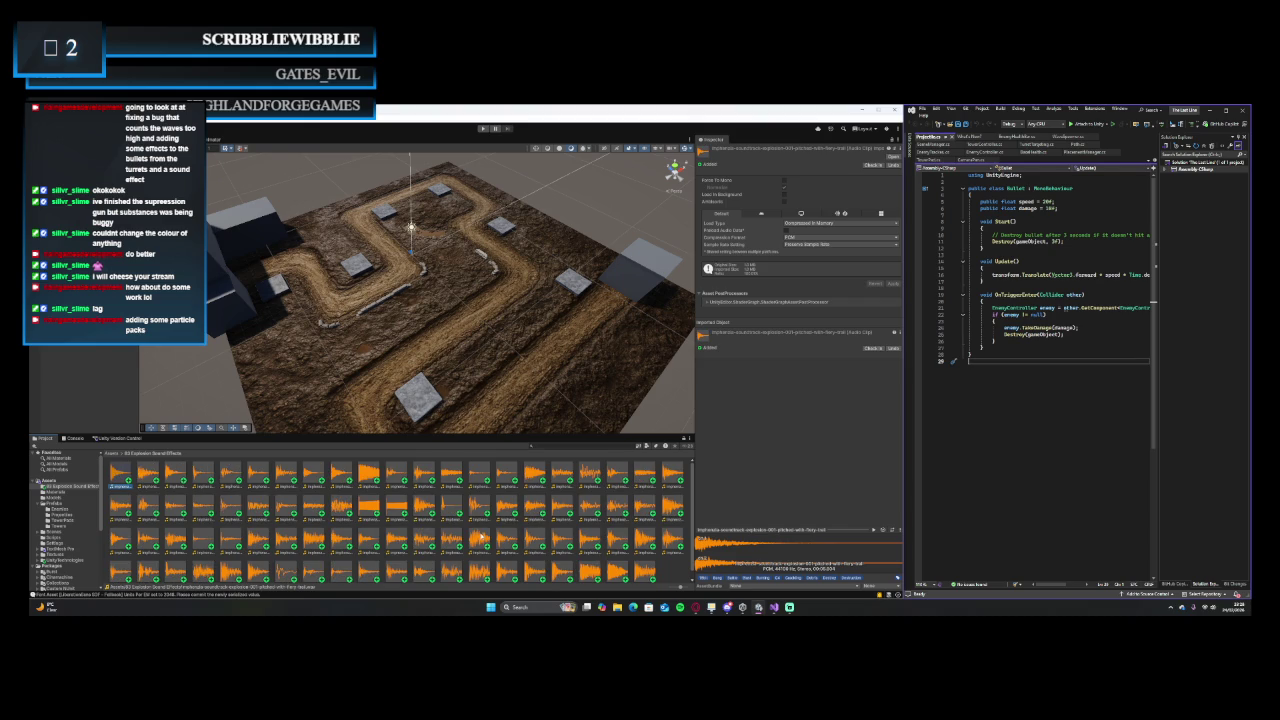
click(697, 551)
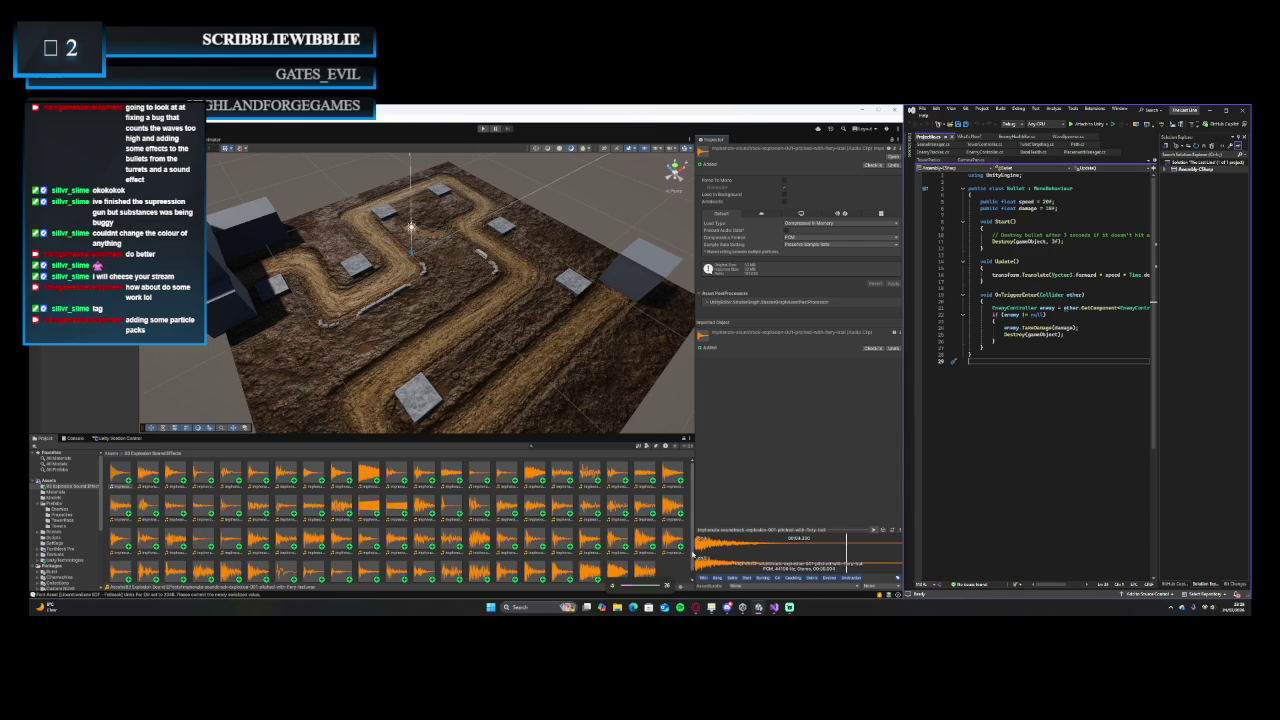
click(402, 512)
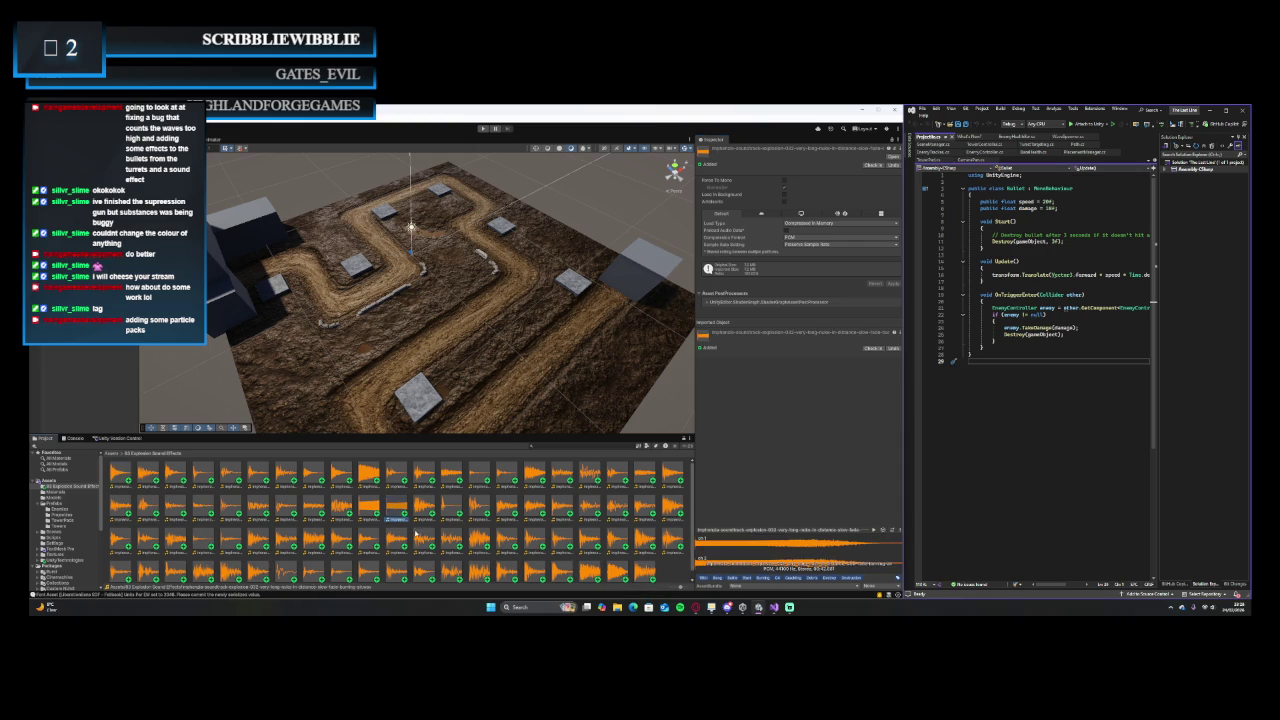
click(697, 549)
- Audition explosion-076, explosion-074 and the very muffled quick-fade clip
click(505, 474)
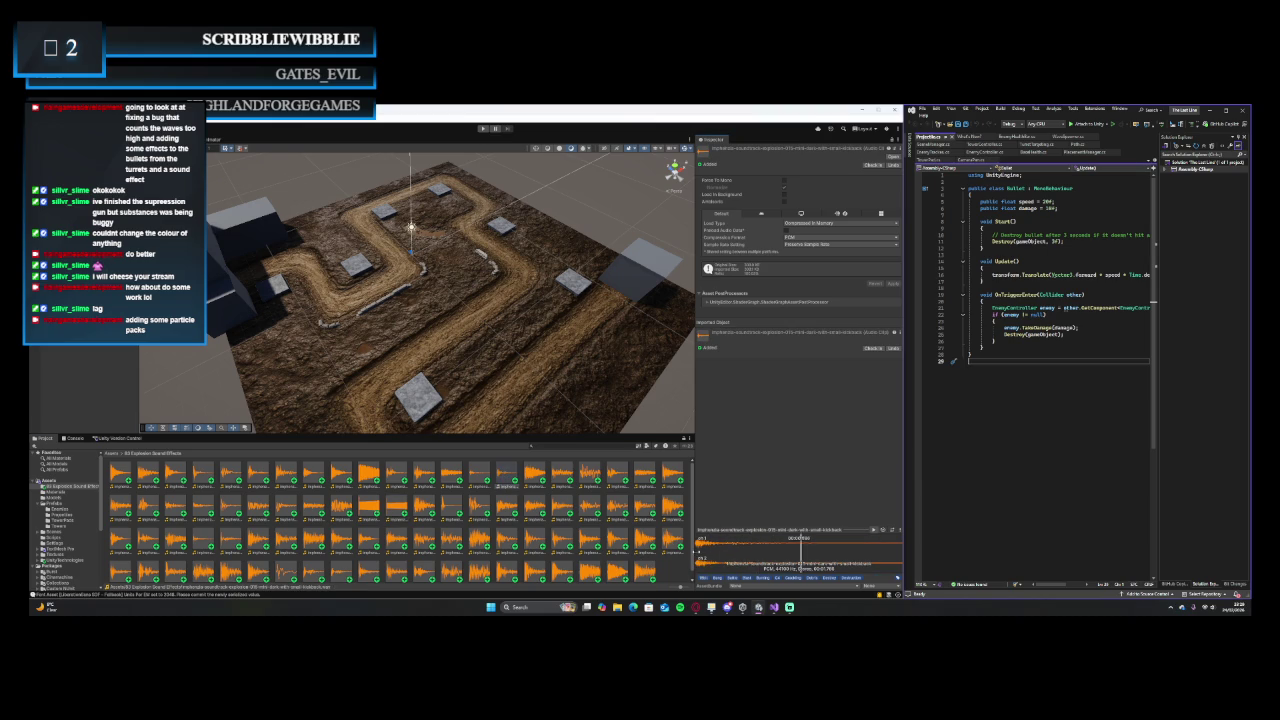
key(Left)
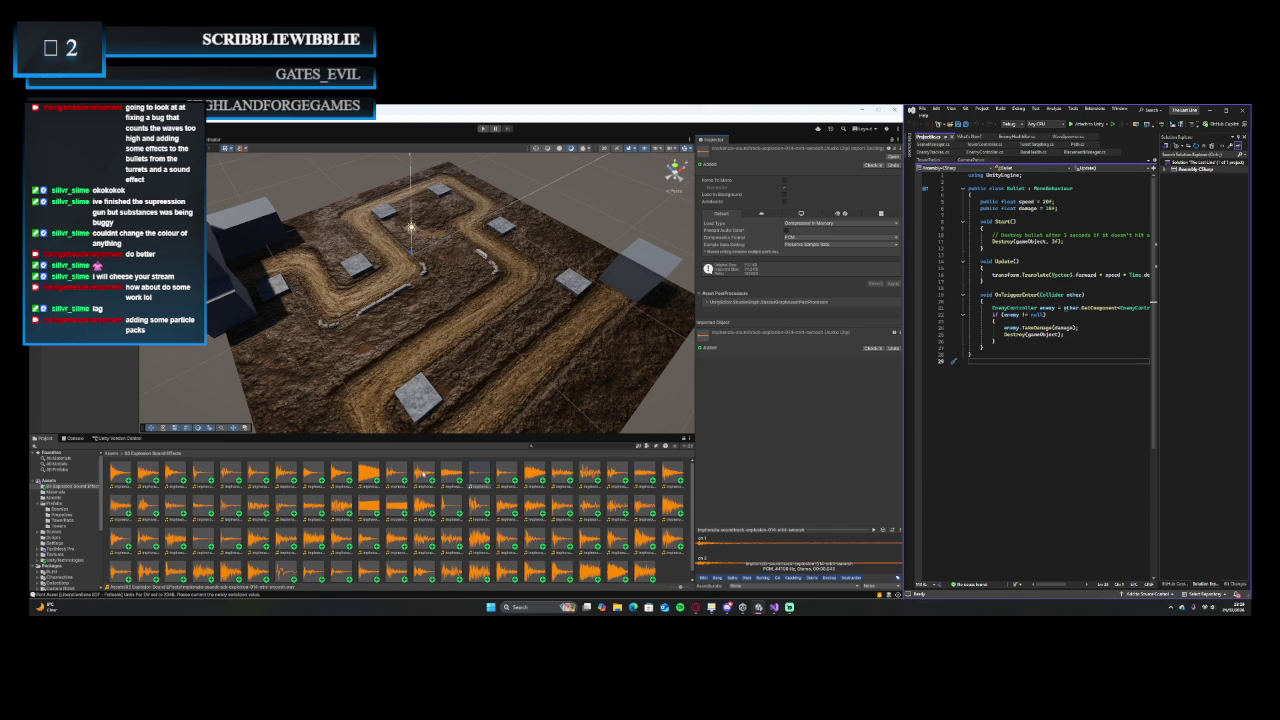
click(506, 476)
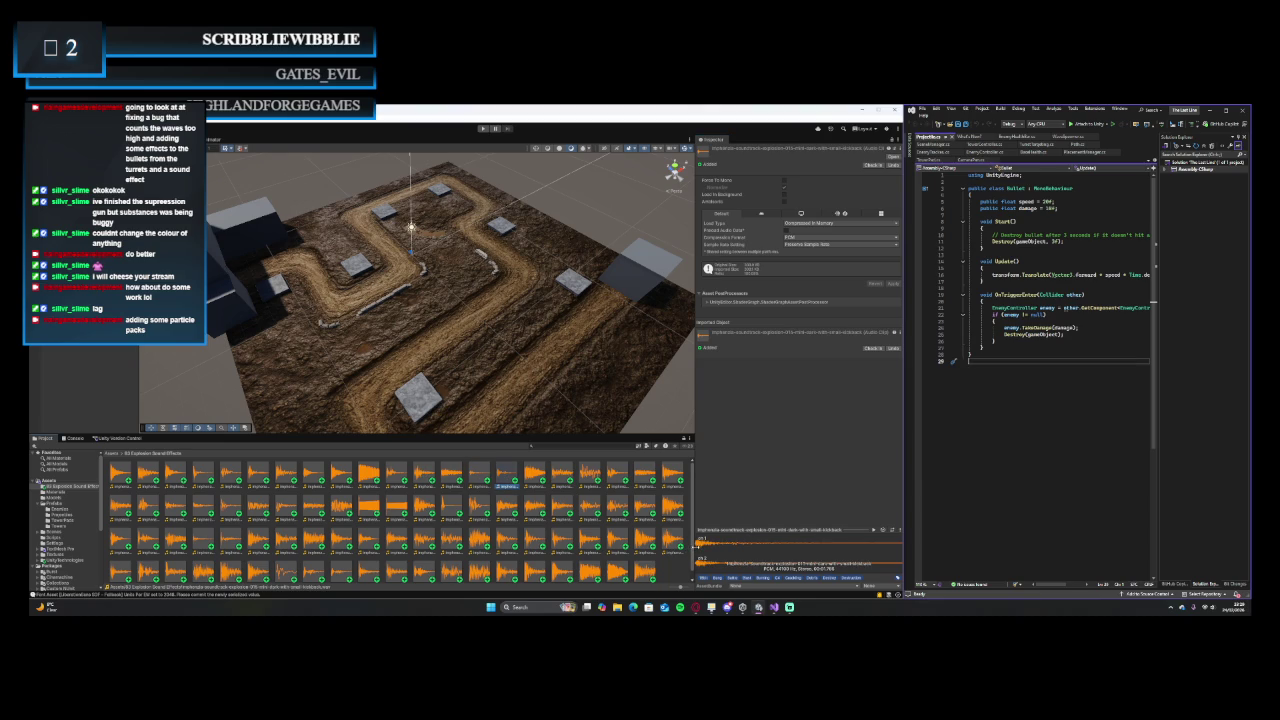
click(698, 549)
click(203, 507)
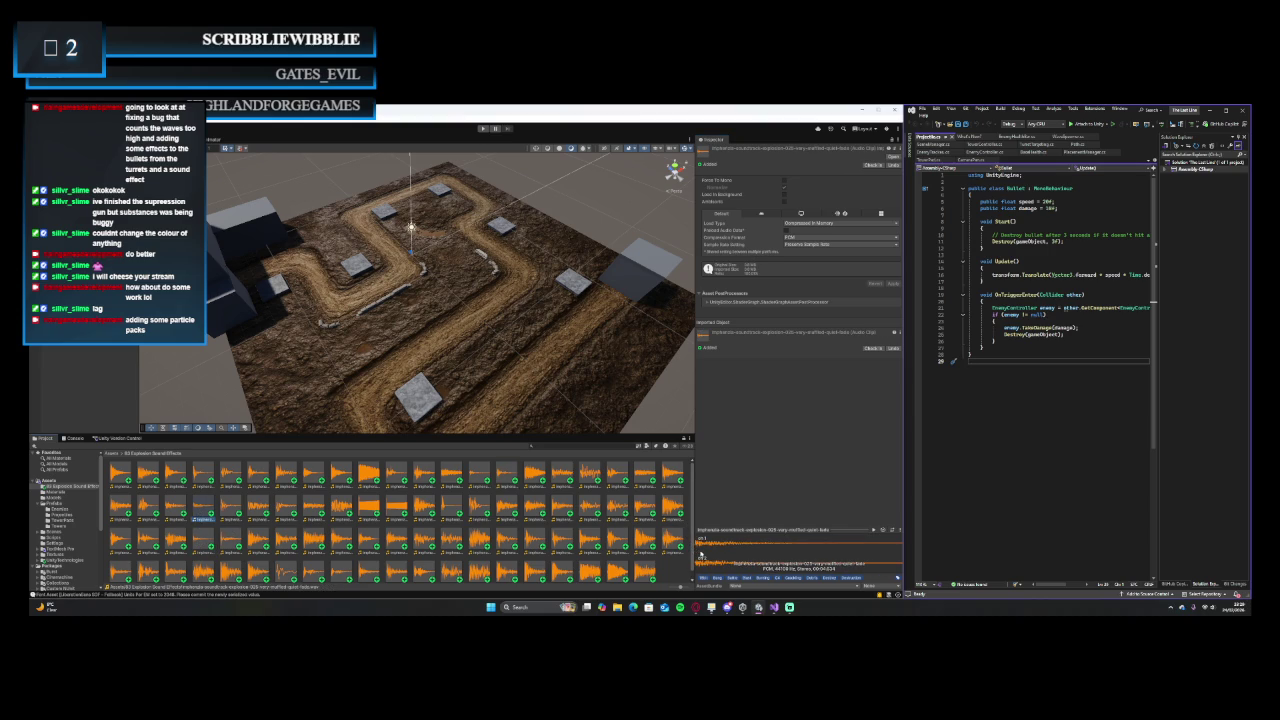
click(698, 552)
- Choose explosion-072, the very short blast with slight kick-back, and replay it on loop
scroll(212, 541, down, 1)
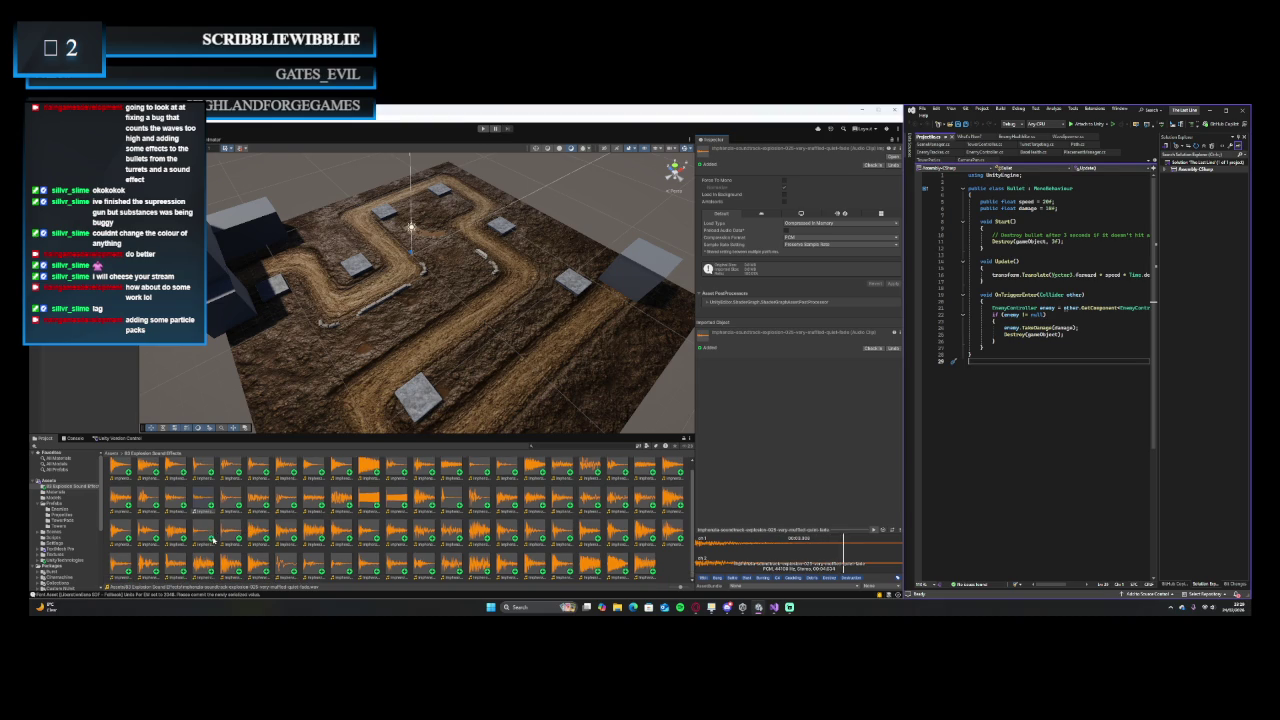
click(338, 566)
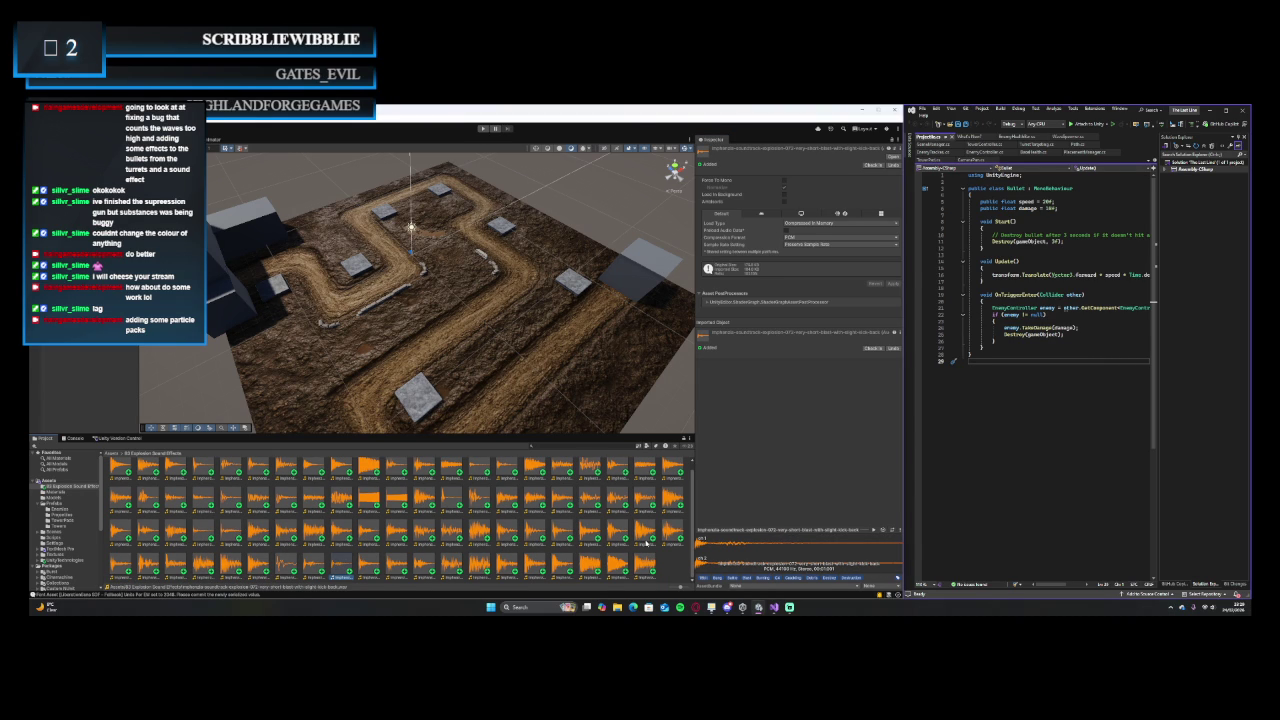
click(700, 543)
click(703, 546)
click(337, 561)
click(62, 515)
click(120, 474)
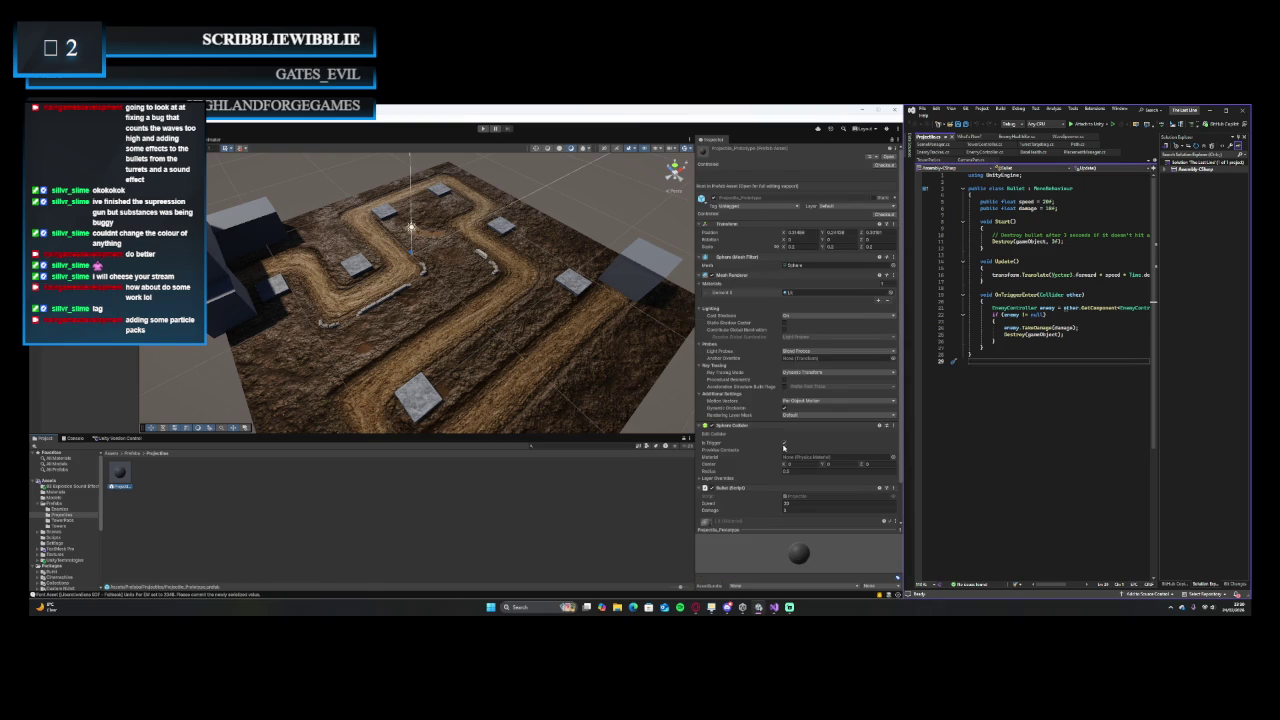
scroll(784, 447, down, 2)
click(65, 486)
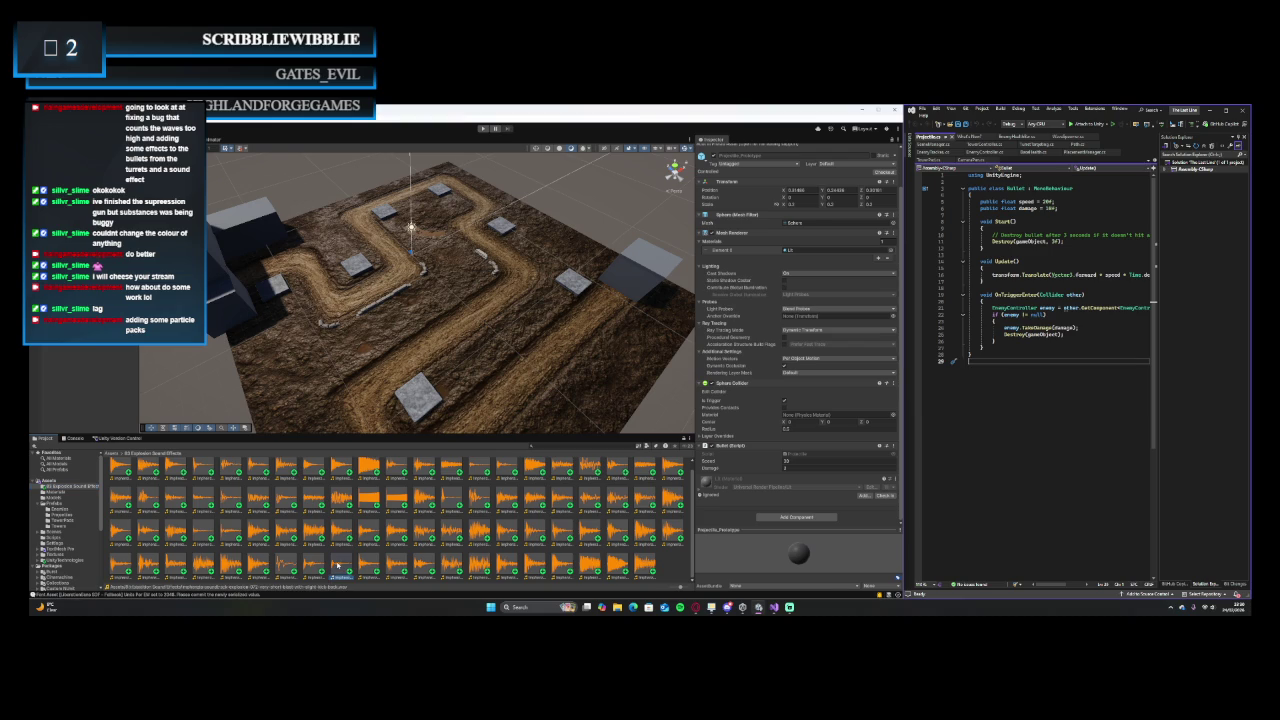
click(338, 566)
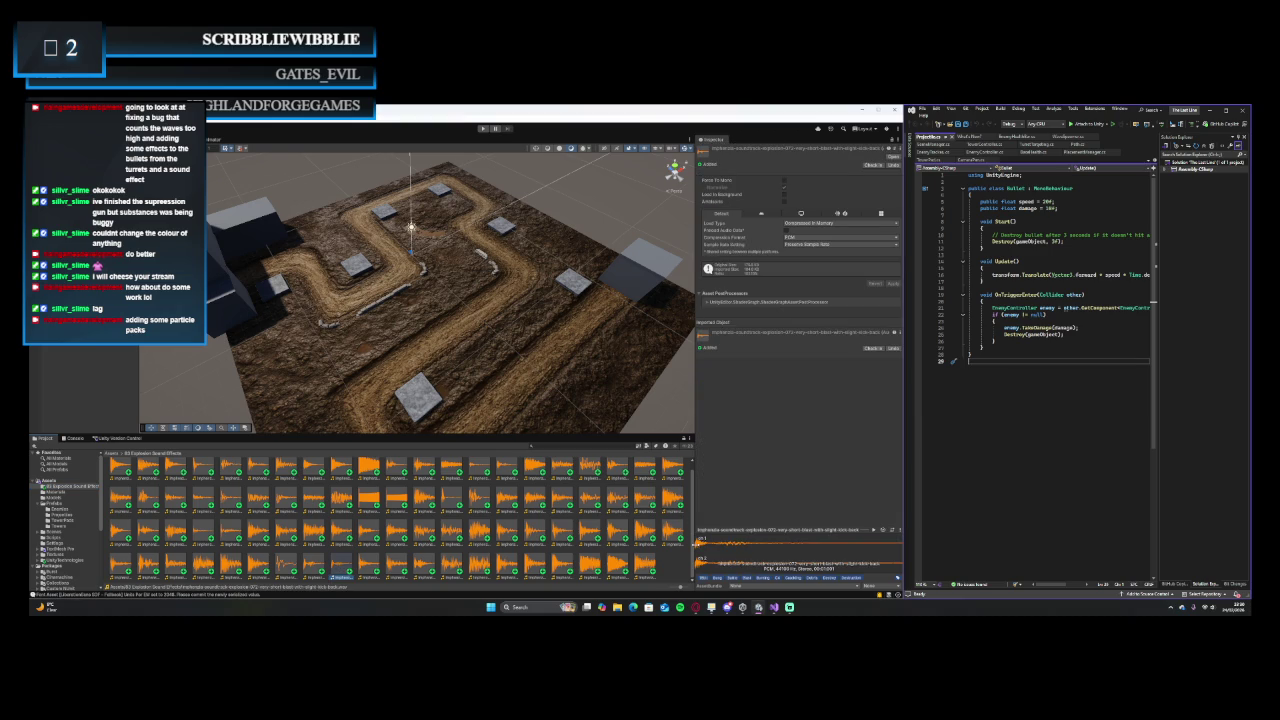
- Drag the explosion clip onto Projectile_Prototype to add an Audio Source, then press Play
click(698, 545)
click(89, 516)
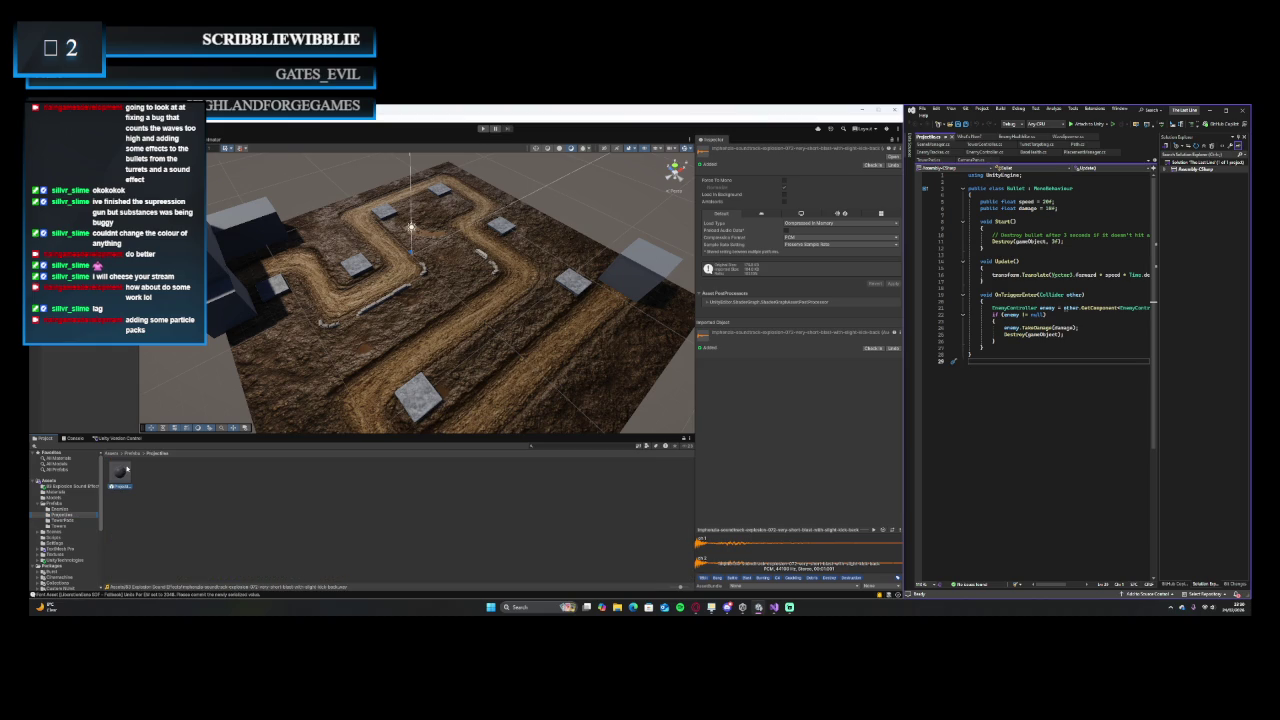
click(124, 471)
click(80, 487)
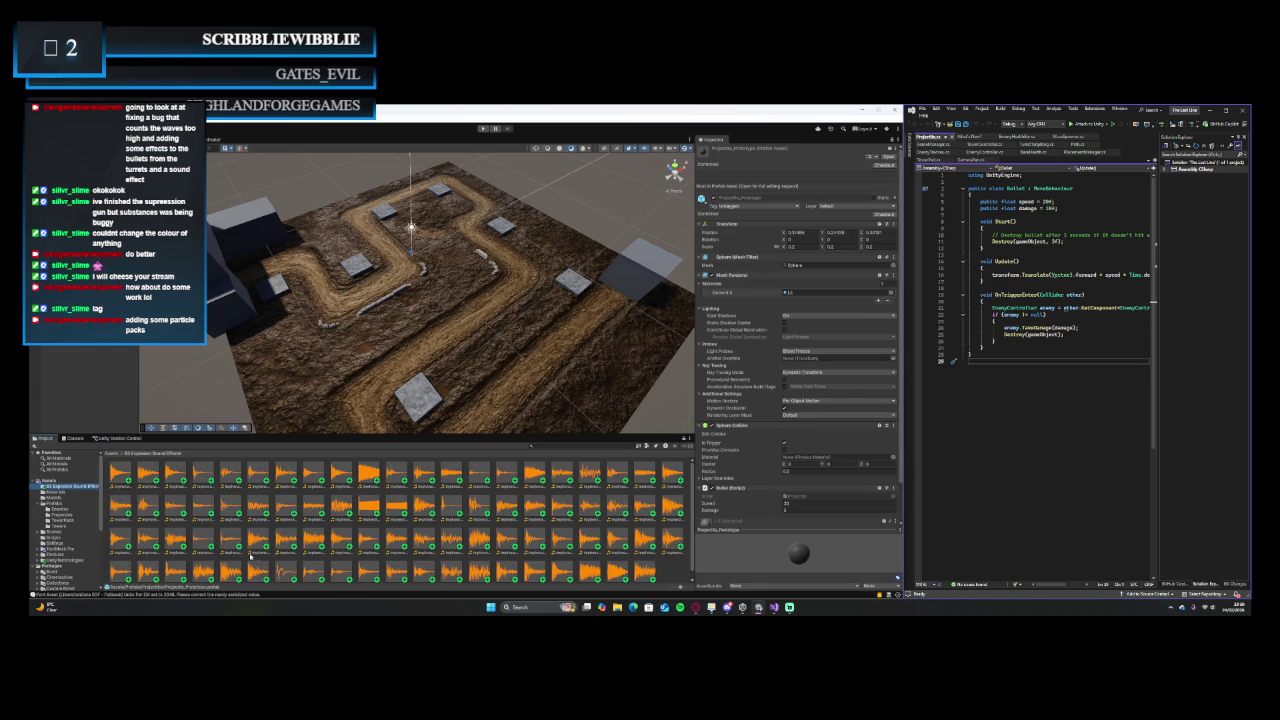
scroll(279, 556, down, 1)
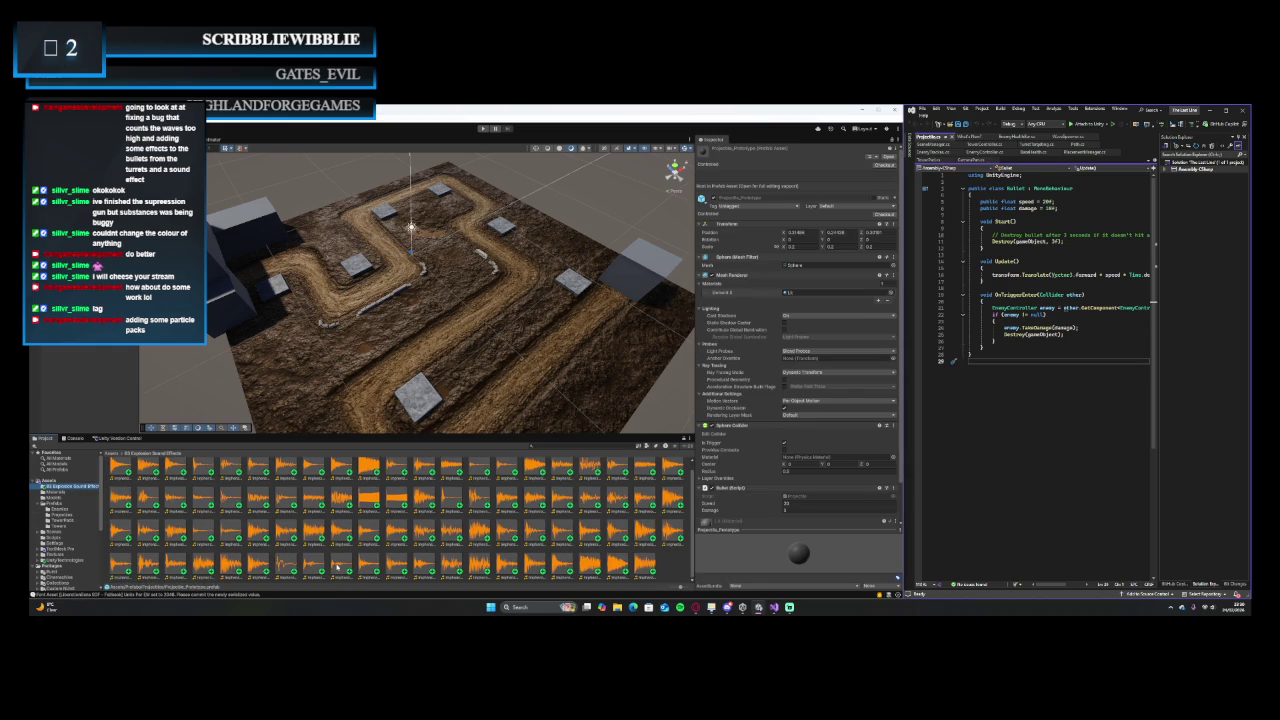
scroll(760, 420, down, 2)
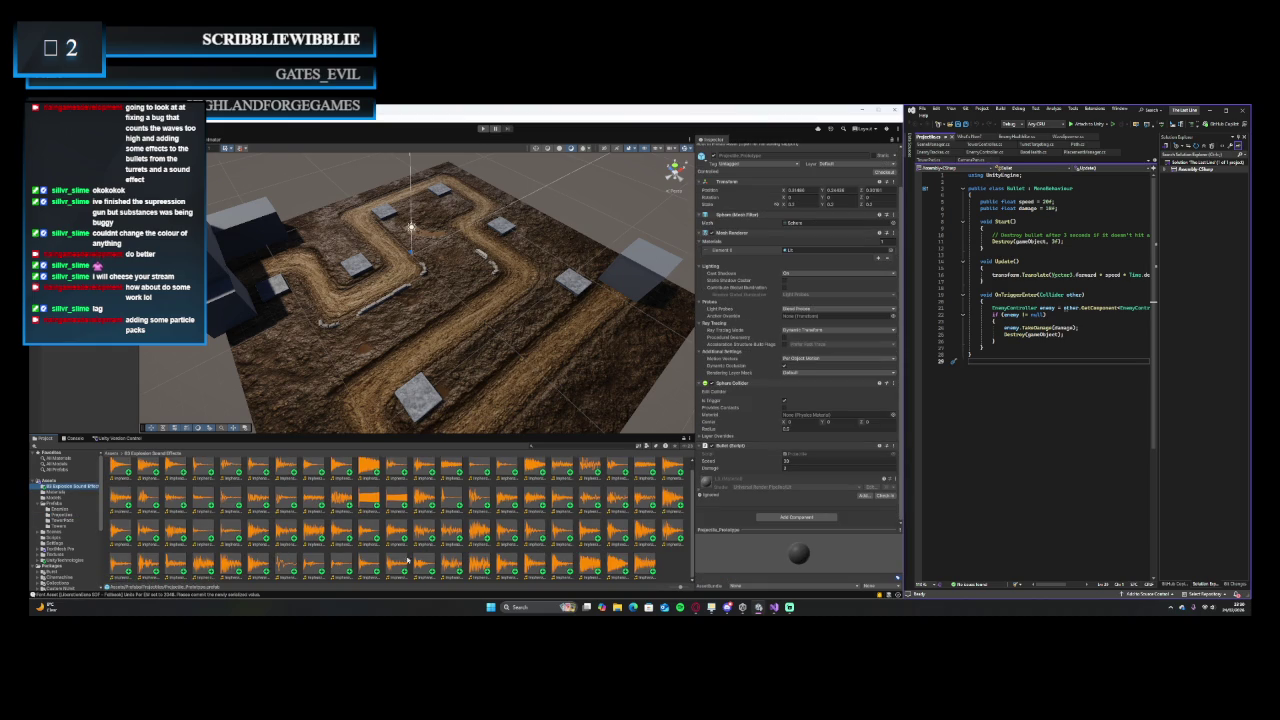
click(342, 566)
drag(628, 528, 714, 515)
scroll(759, 487, down, 5)
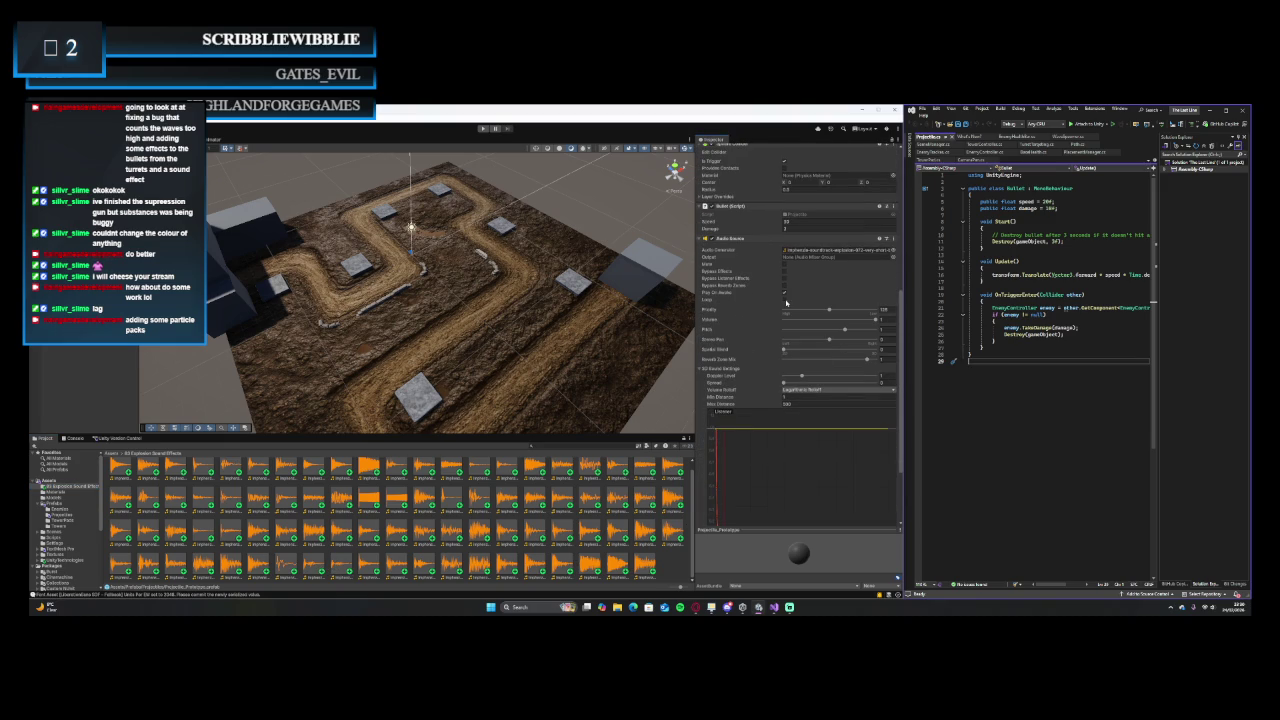
click(483, 128)
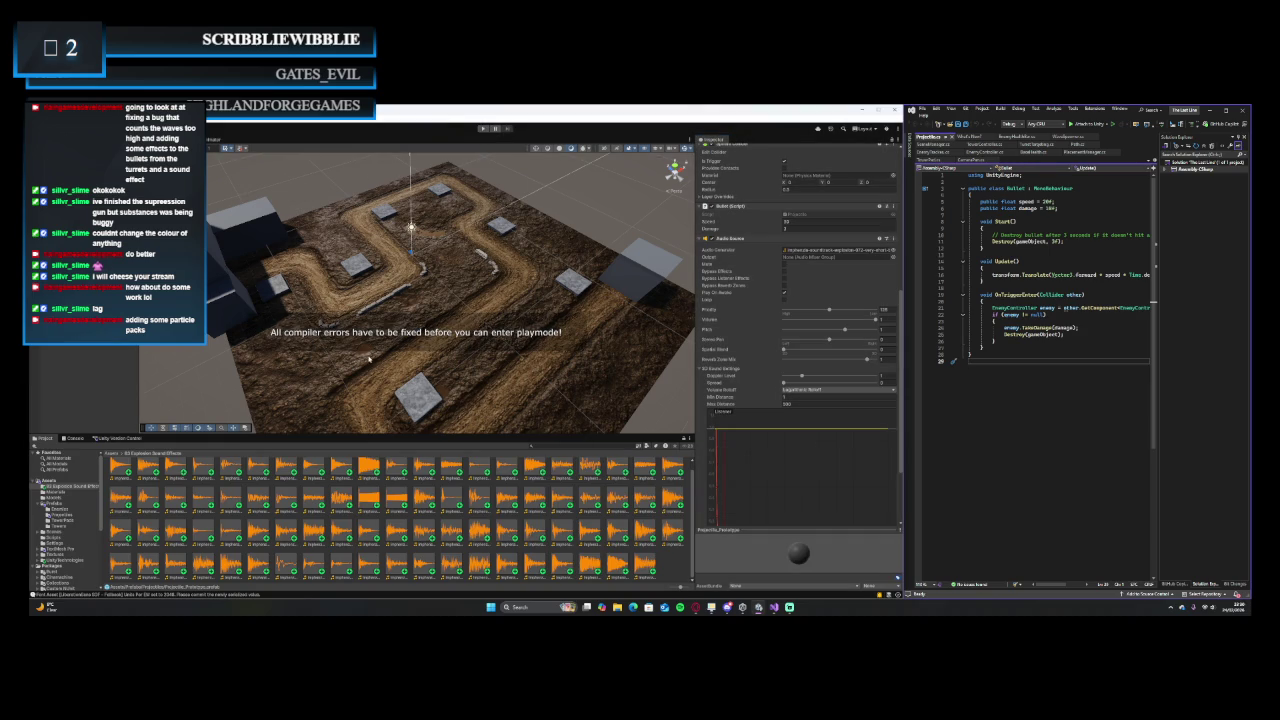
- Read the compiler error in the Console and delete the offending script from Scripts > Editor
click(73, 438)
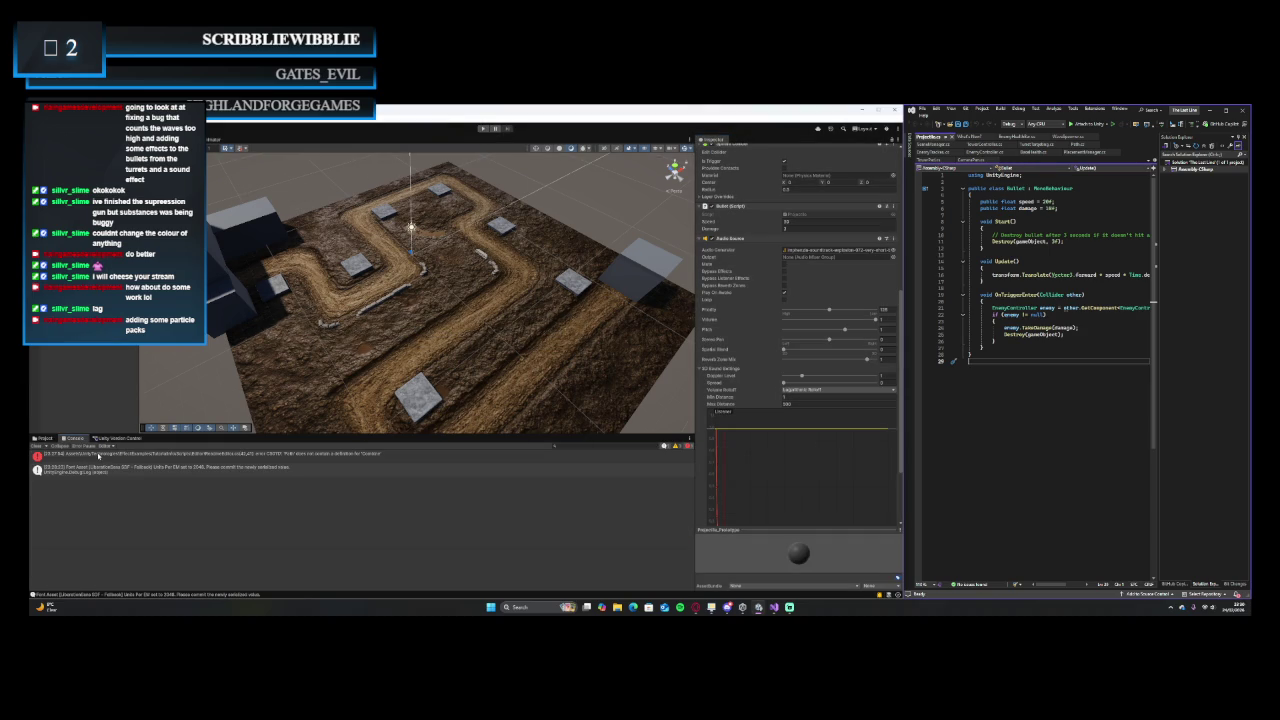
click(101, 459)
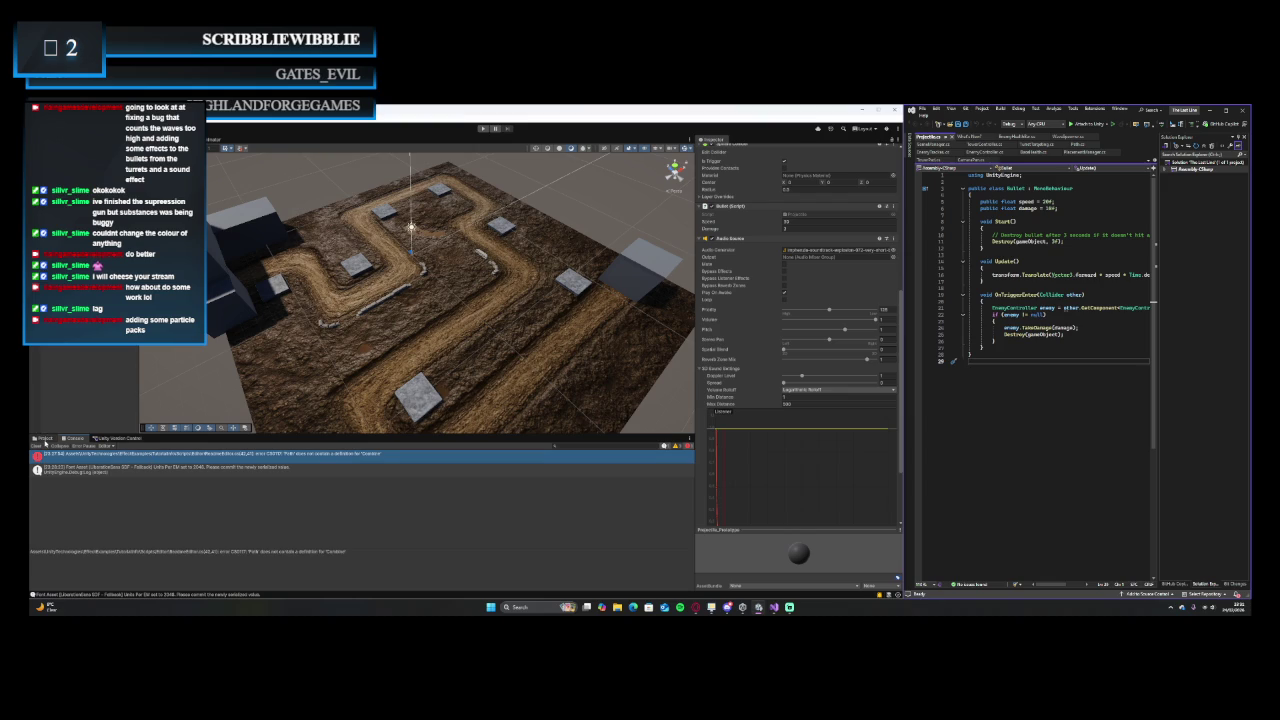
click(44, 439)
scroll(83, 552, down, 3)
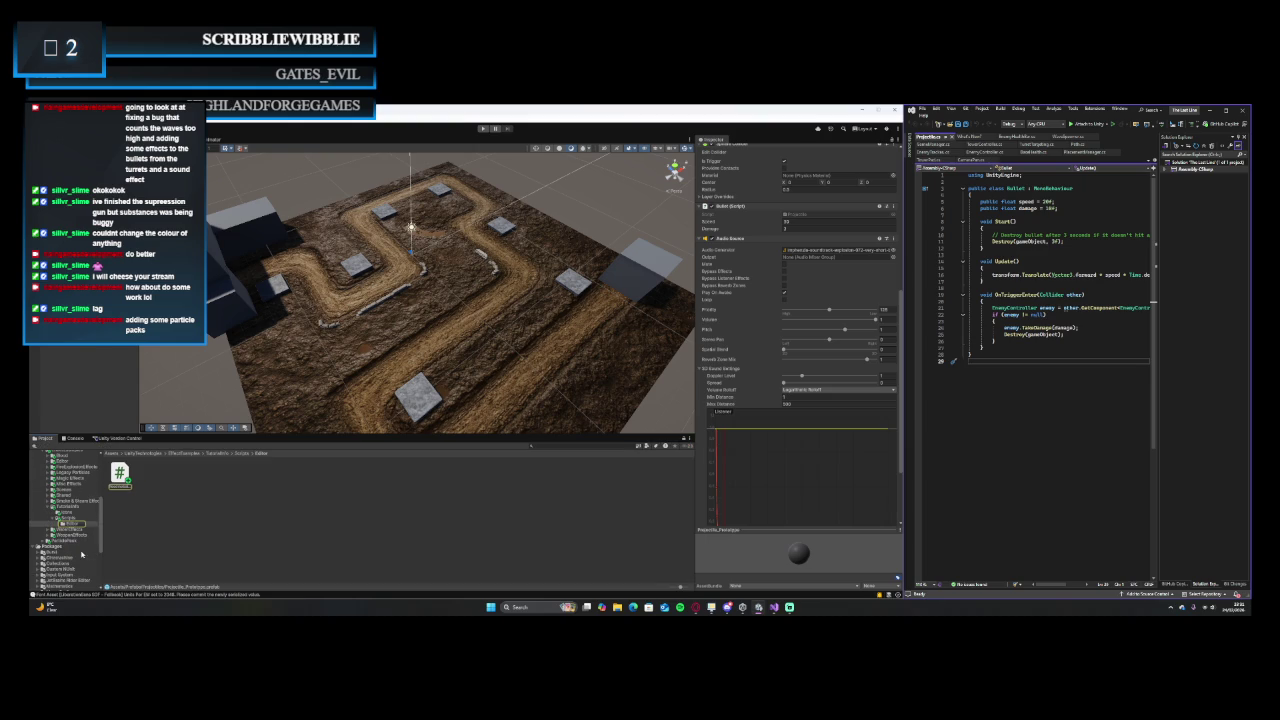
click(119, 473)
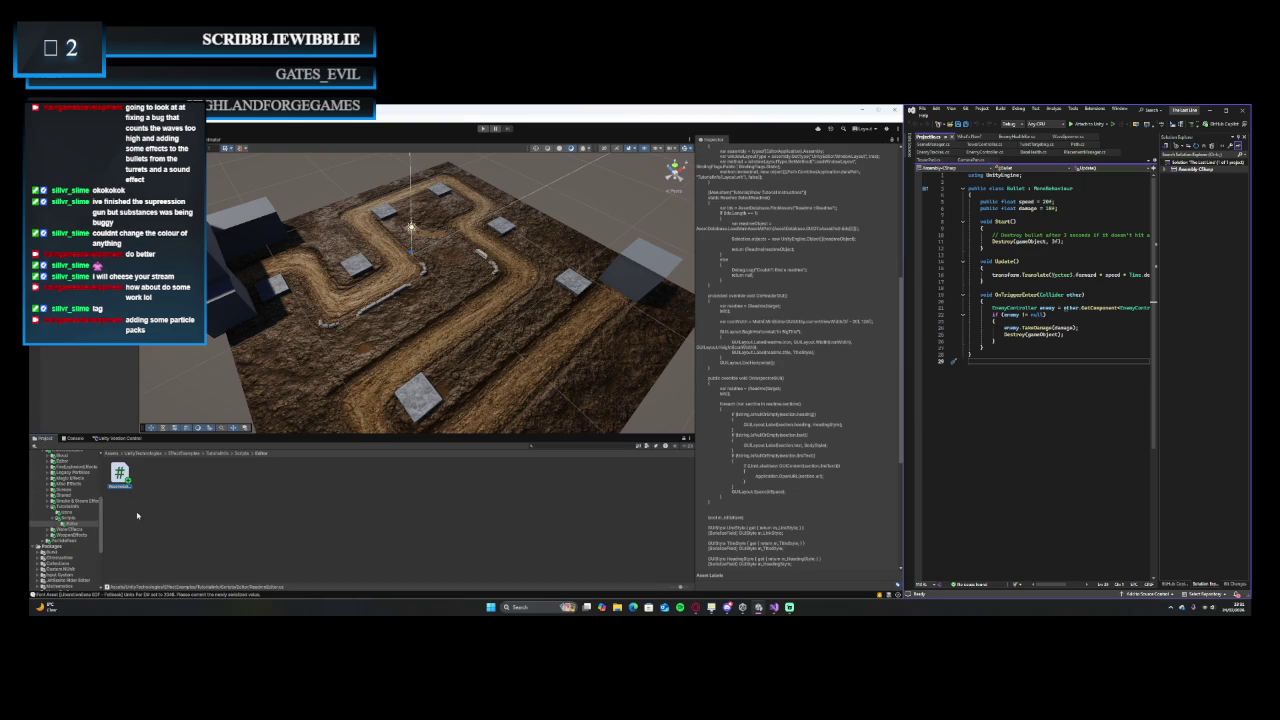
key(Delete)
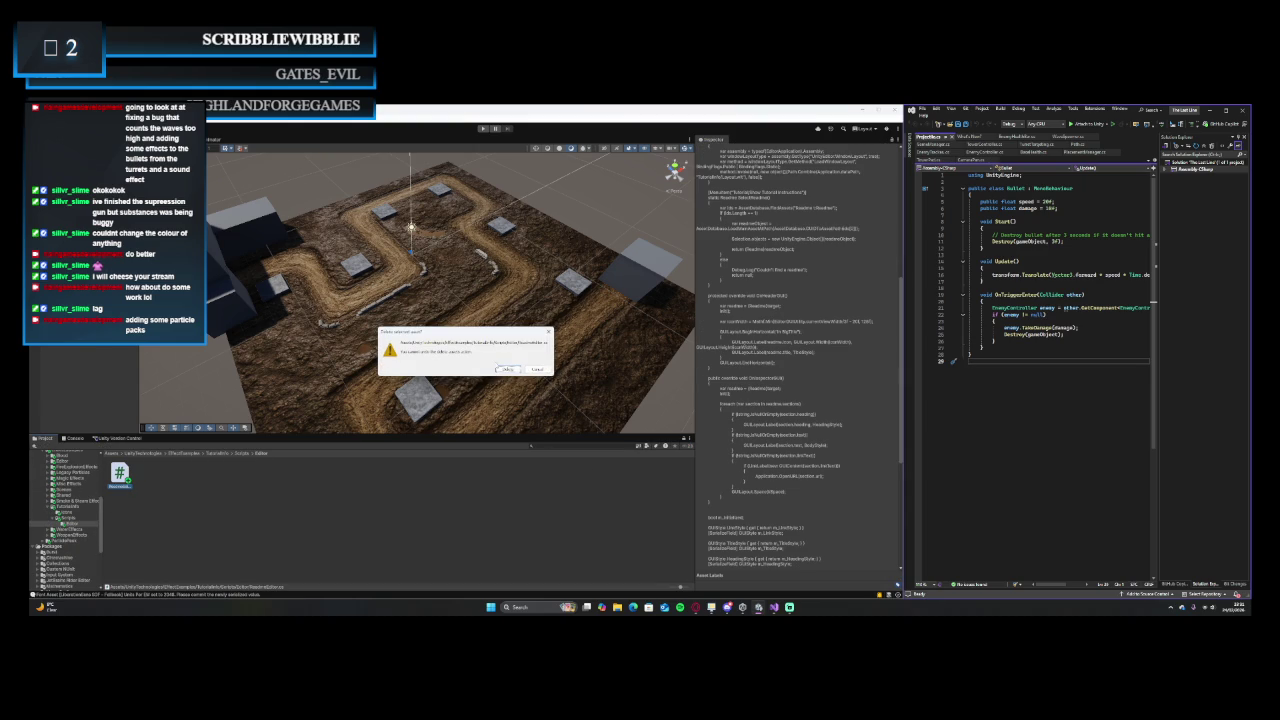
click(507, 369)
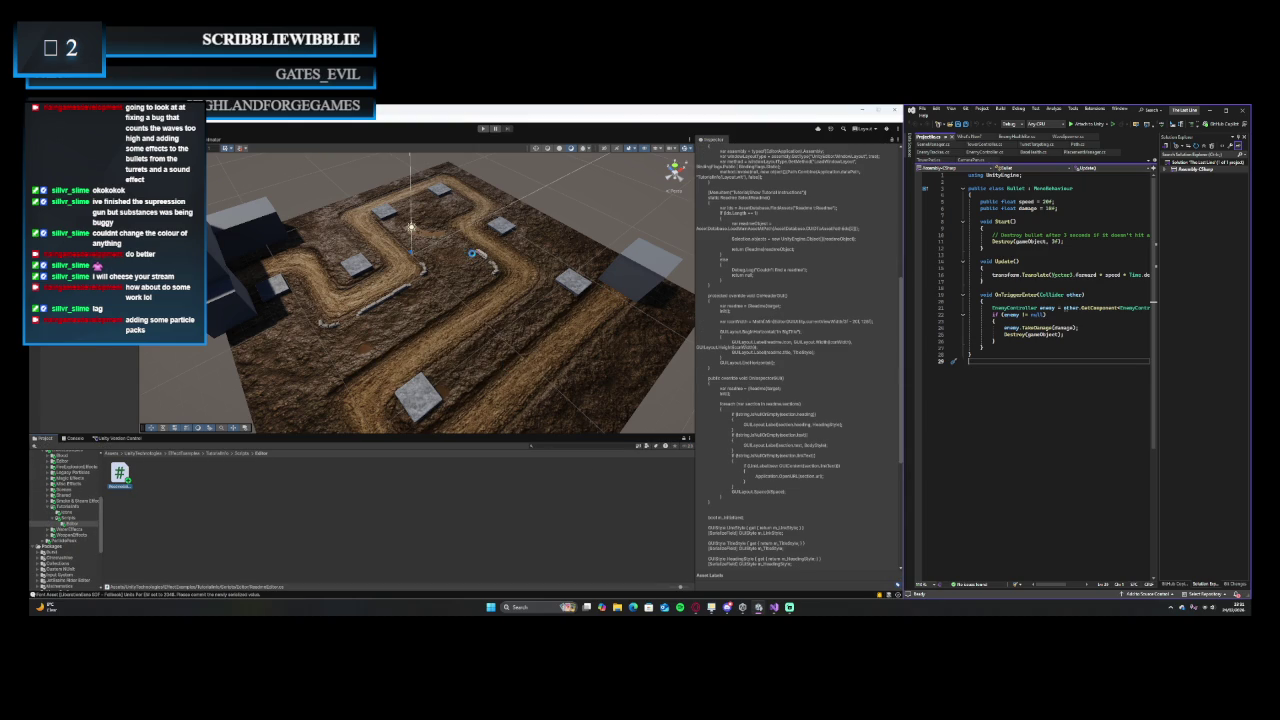
click(482, 128)
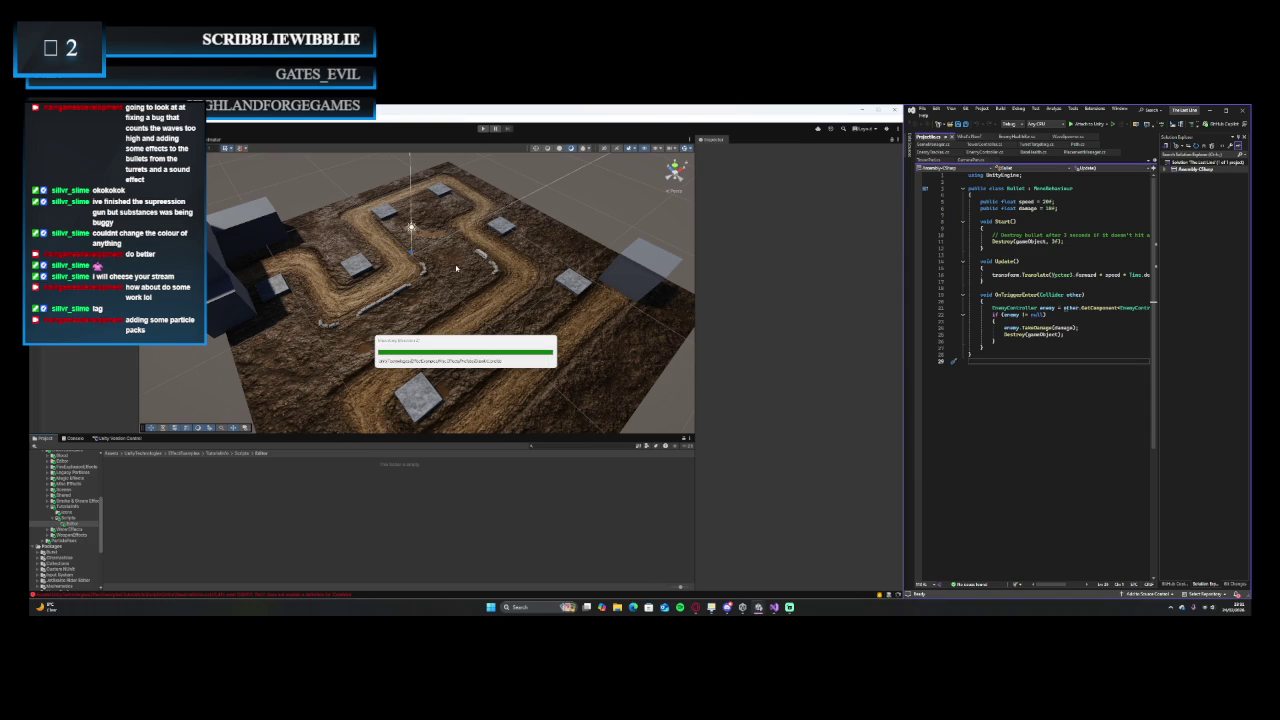
- Enter play mode, build a tower on the upper stone slab during wave 1, then stop
key(ctrl+p)
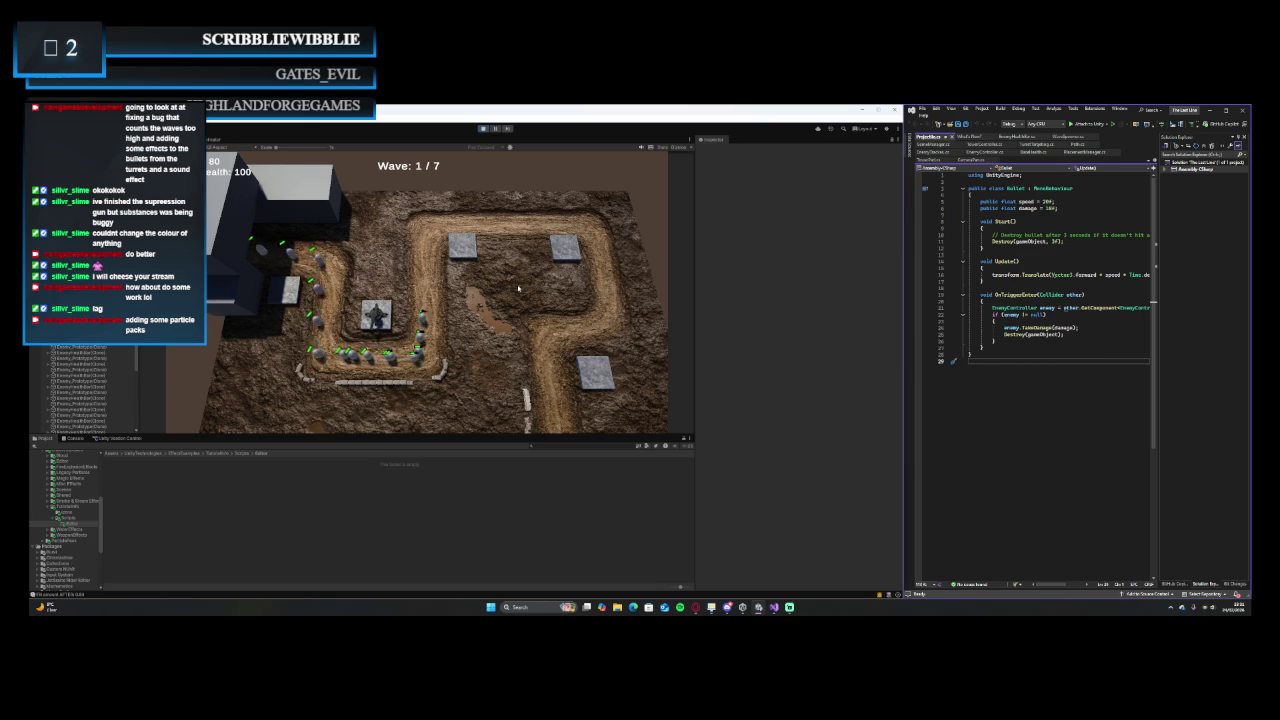
click(461, 250)
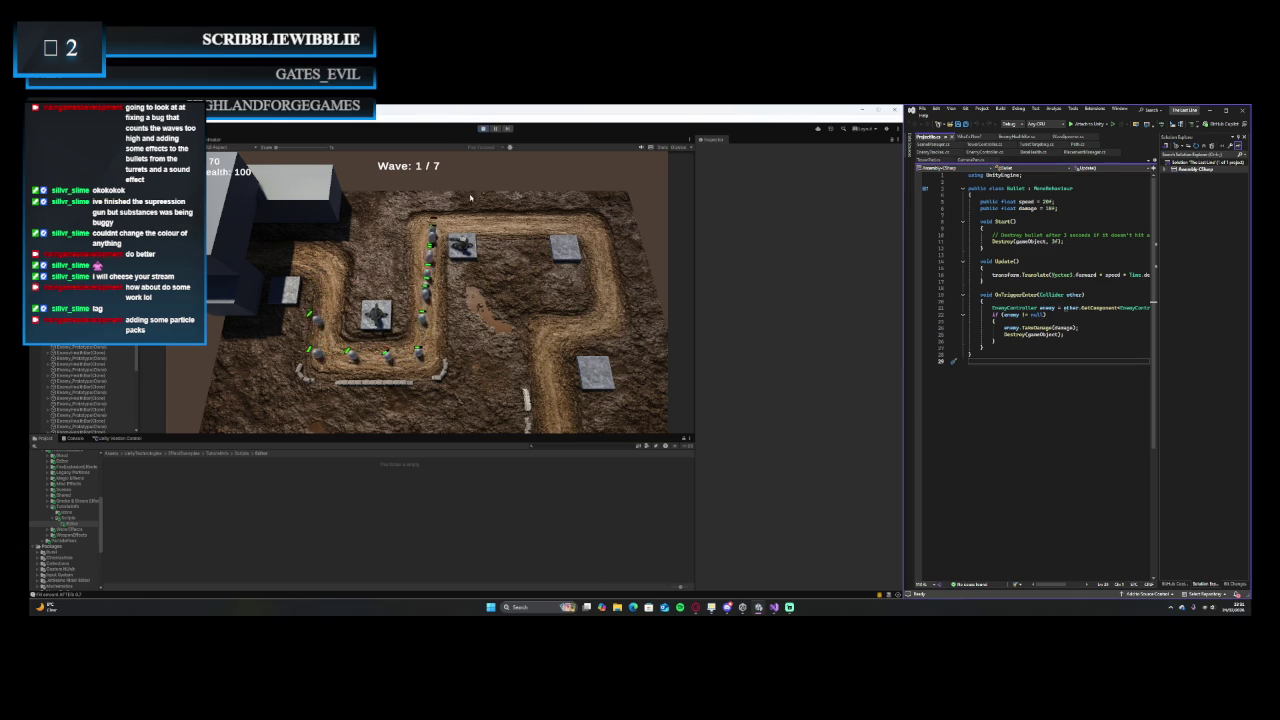
click(483, 129)
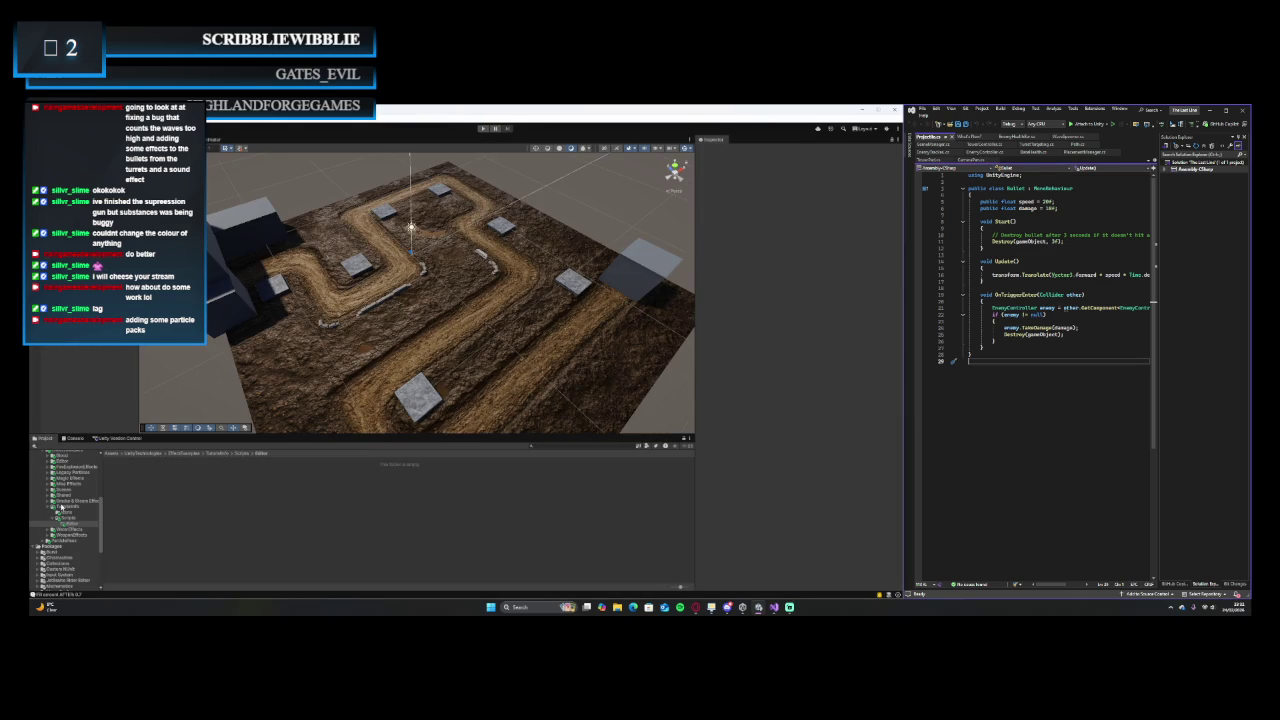
- Select Projectile_Prototype in Prefabs > Projectiles and remove its Audio Source via the ⋮ menu
scroll(63, 525, up, 5)
click(63, 508)
click(119, 476)
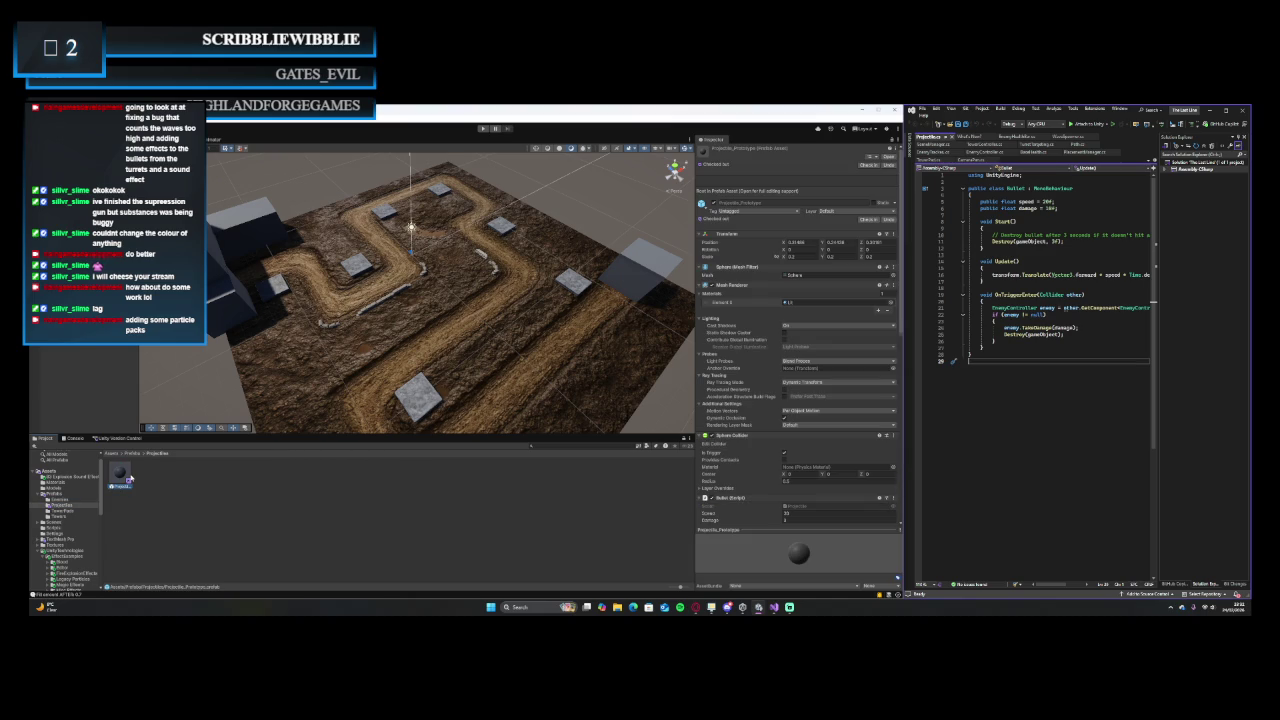
scroll(827, 484, down, 8)
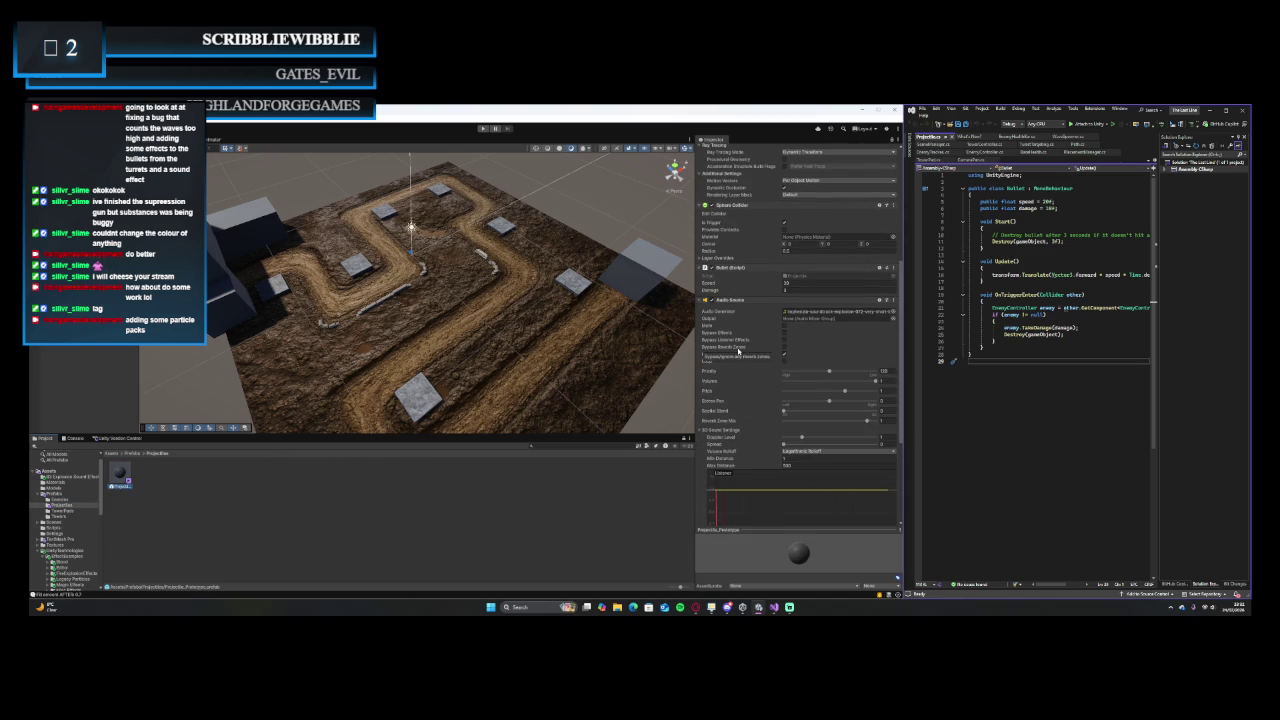
scroll(742, 395, down, 5)
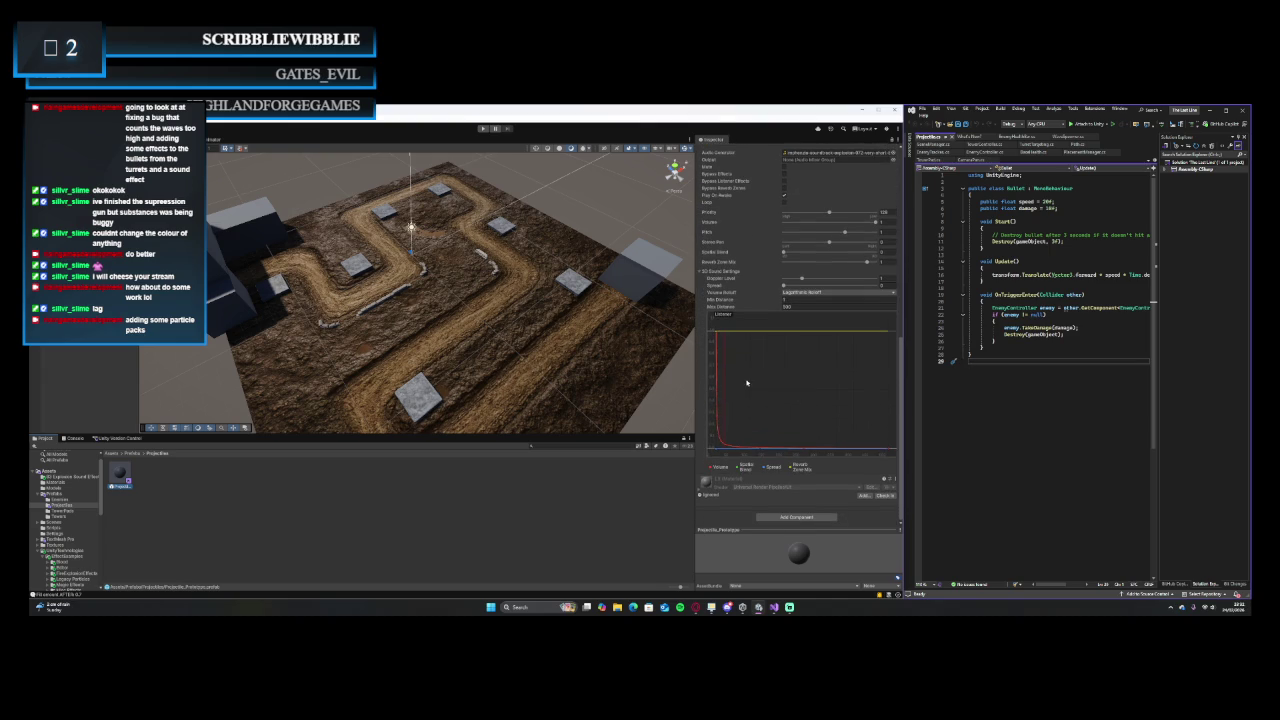
scroll(742, 397, up, 2)
click(893, 204)
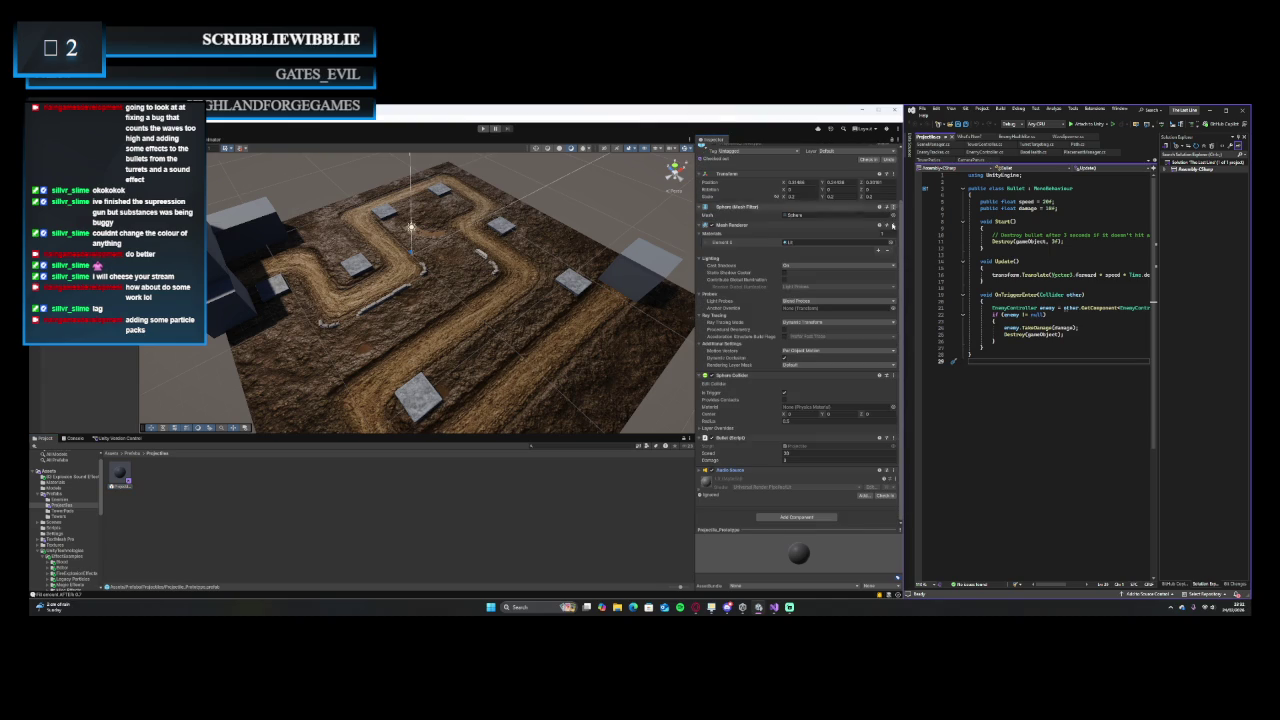
click(891, 474)
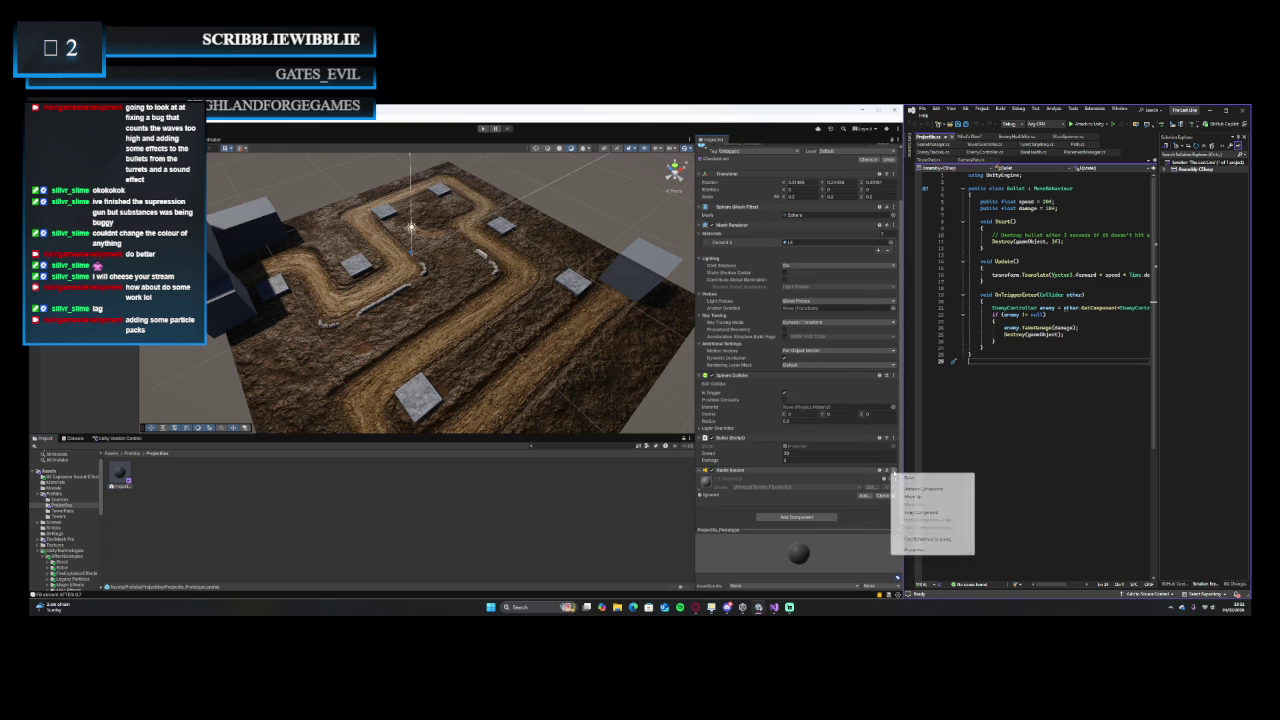
click(922, 488)
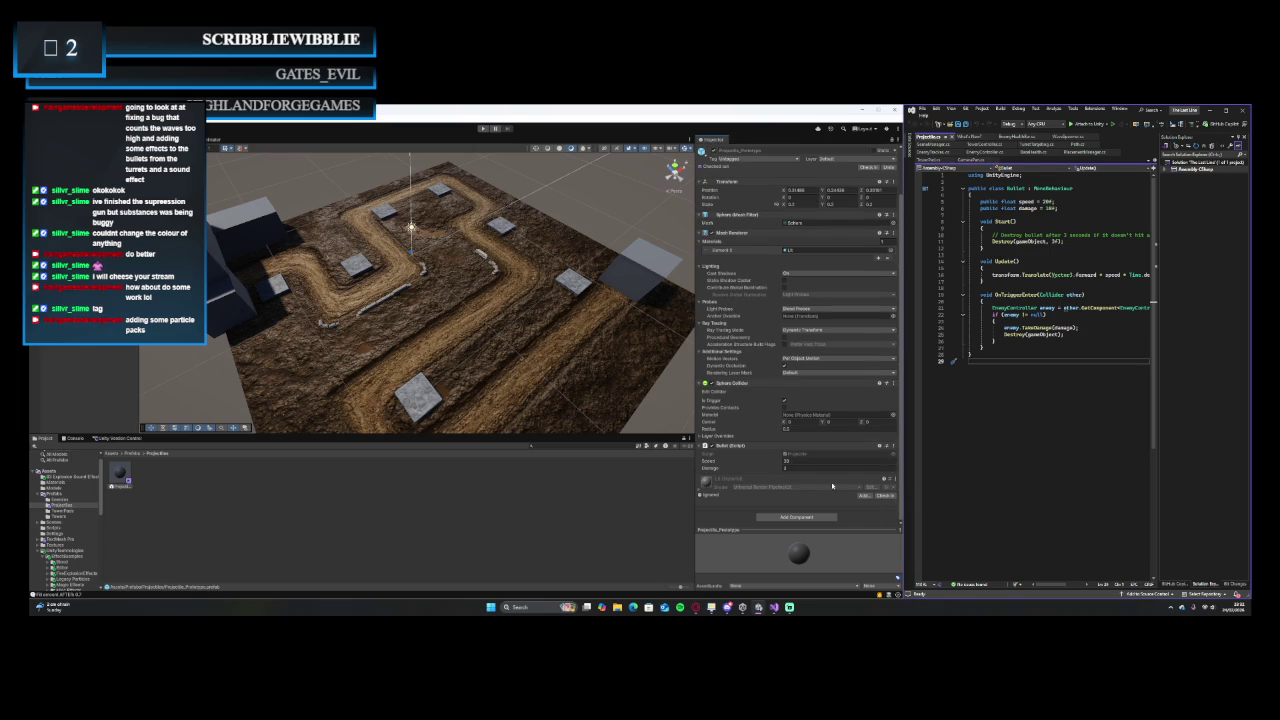
click(48, 493)
- Open the Legacy Particles folder and browse its particle prefabs
scroll(68, 510, down, 3)
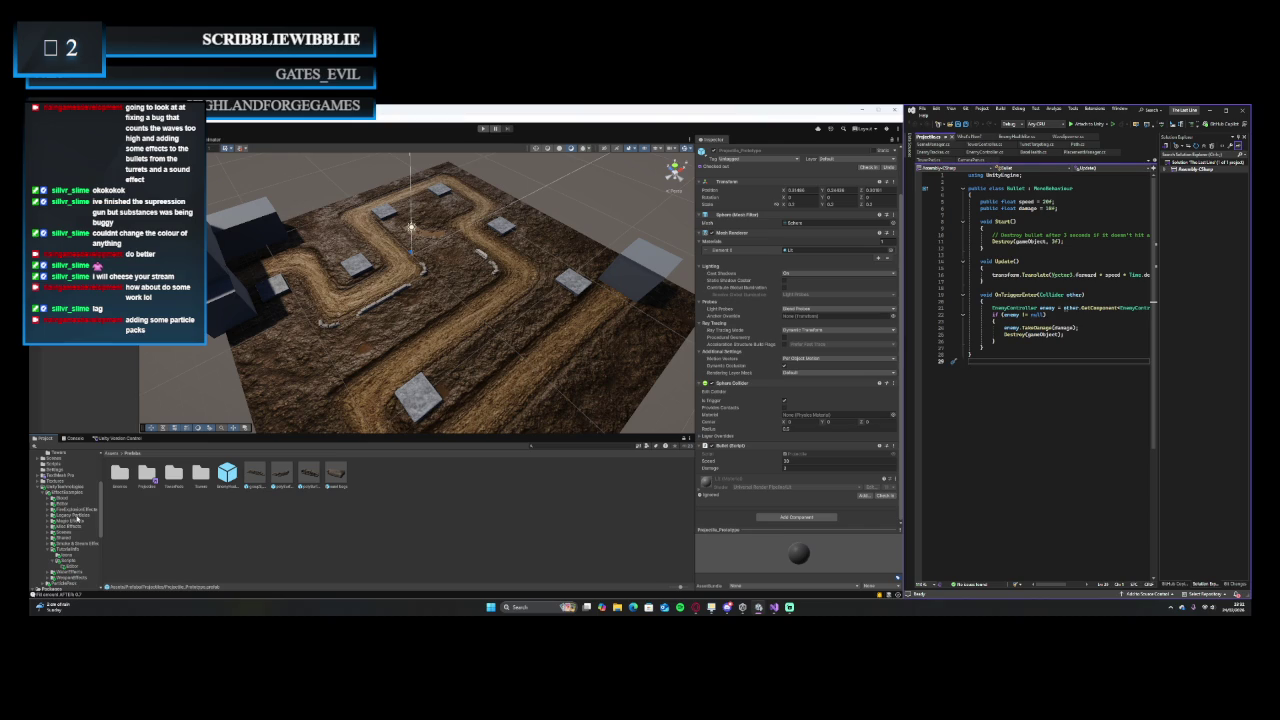
click(78, 516)
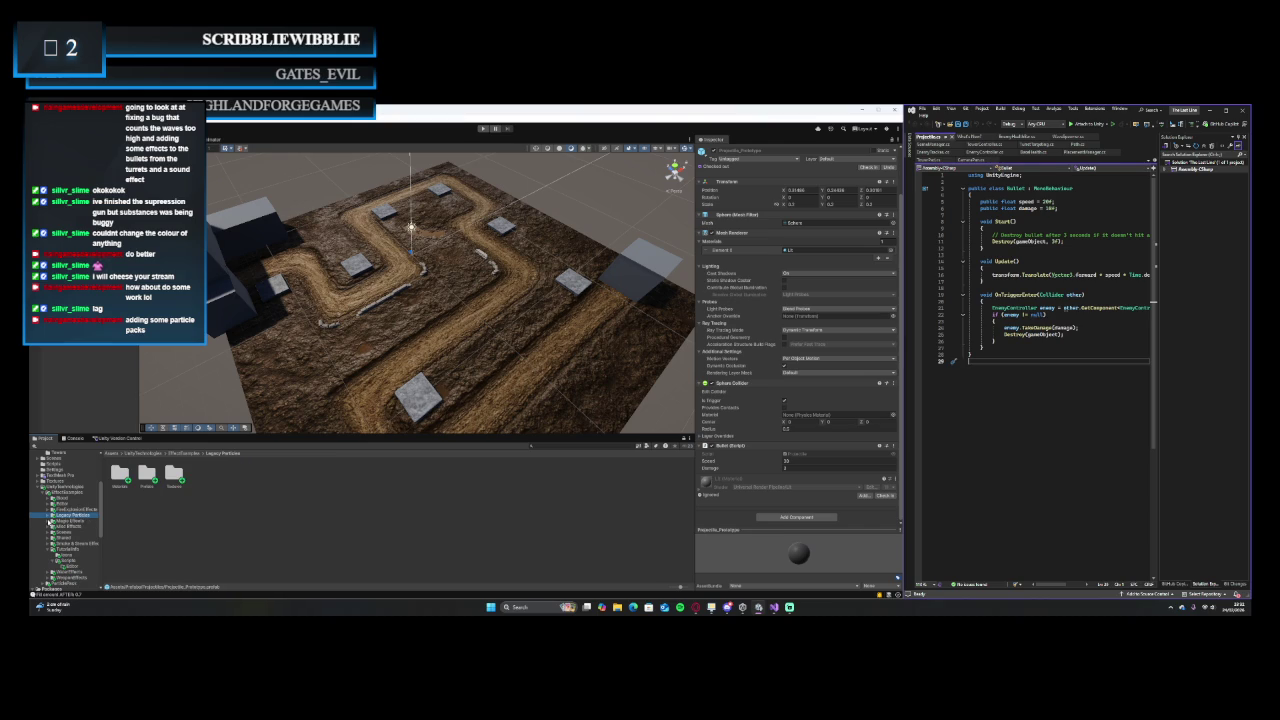
click(46, 515)
click(64, 526)
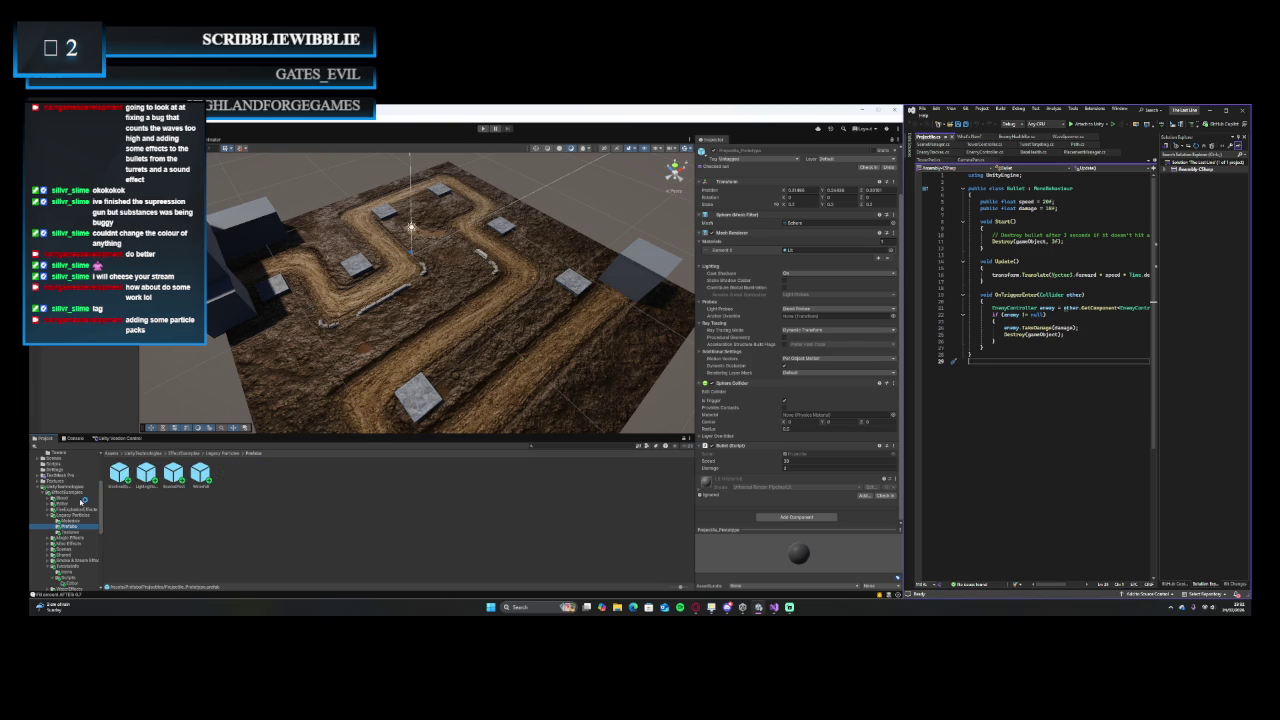
- Expand Misc Effects and browse its effect prefabs
scroll(88, 500, down, 2)
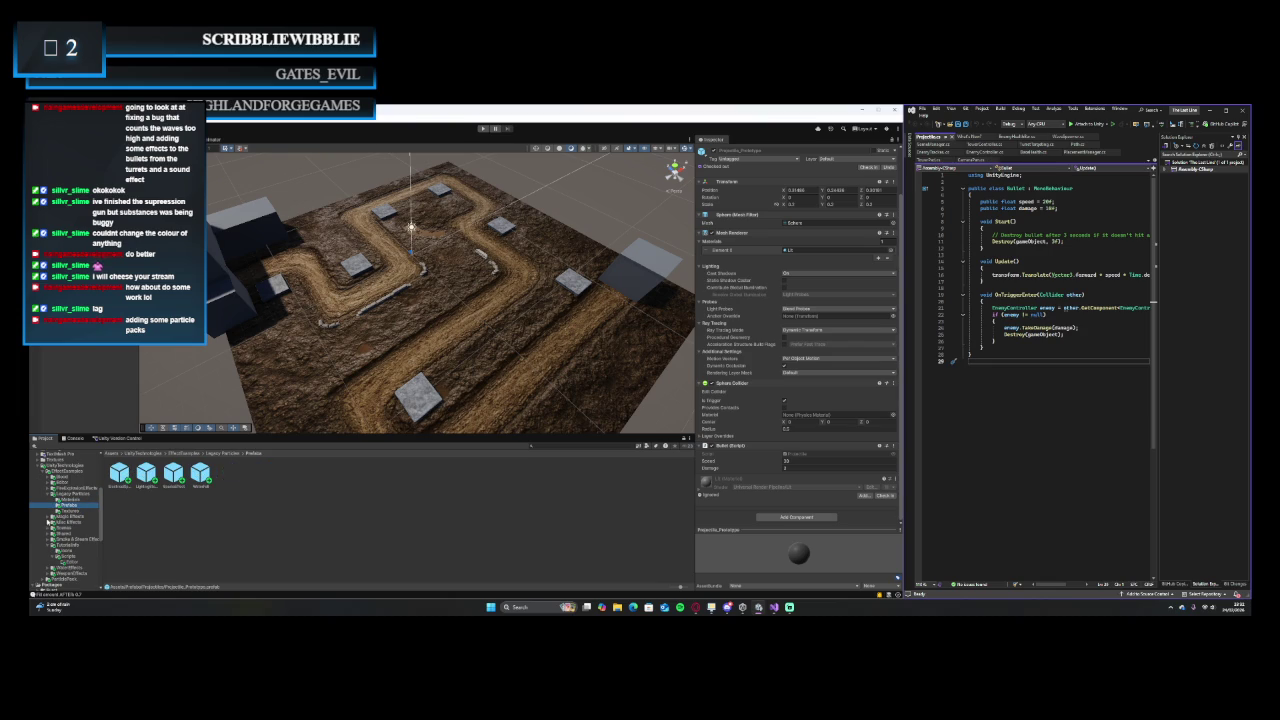
click(50, 522)
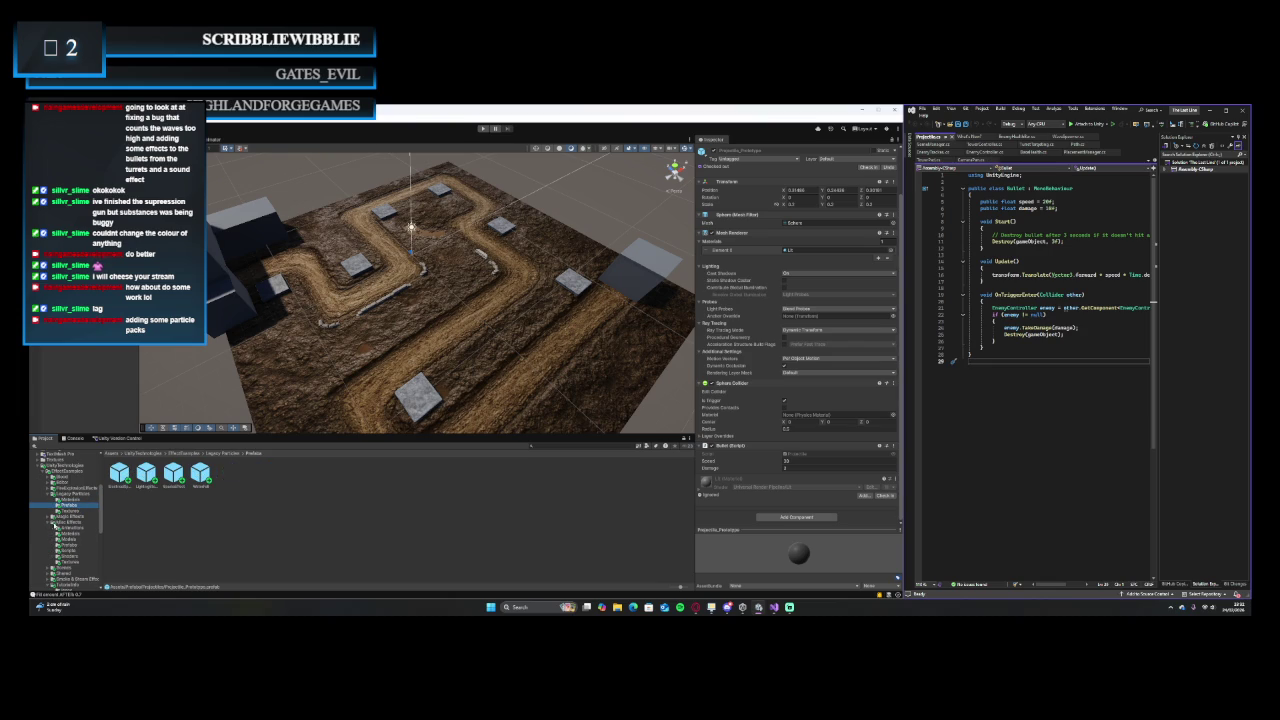
click(66, 544)
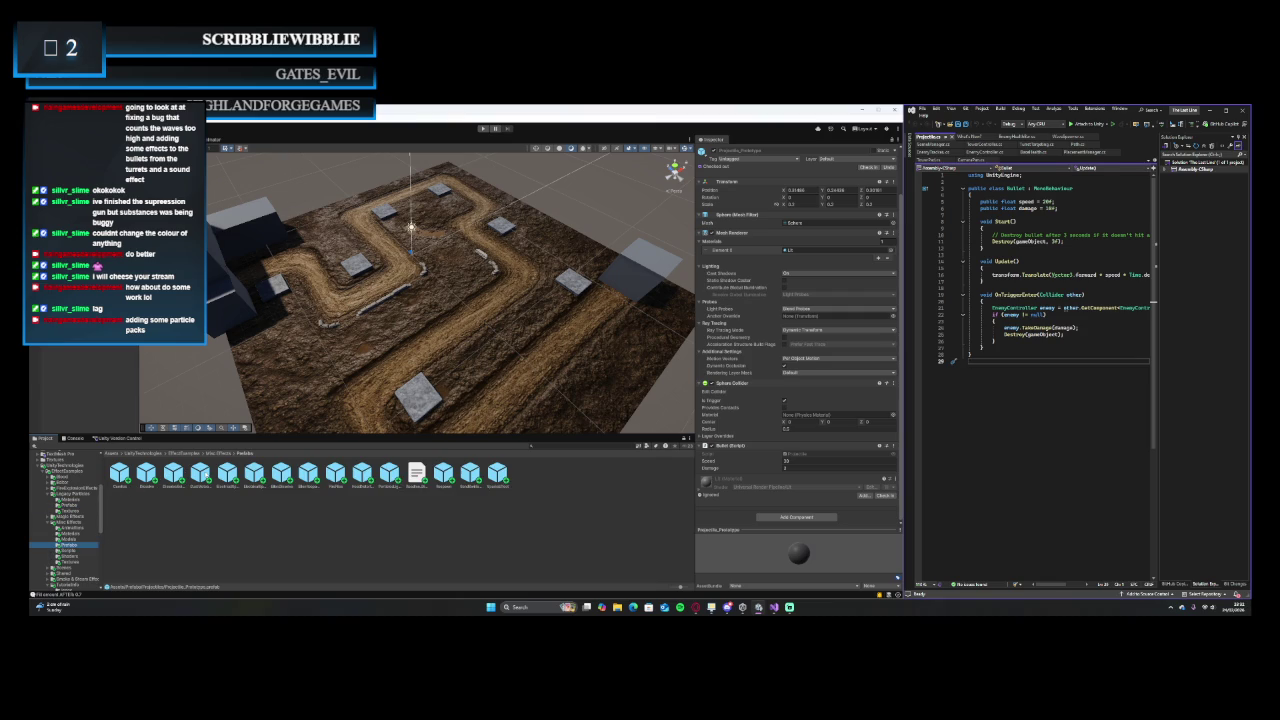
- Inspect the FireFlies particle effect, then open the Smoke & Steam Effects prefabs
click(200, 472)
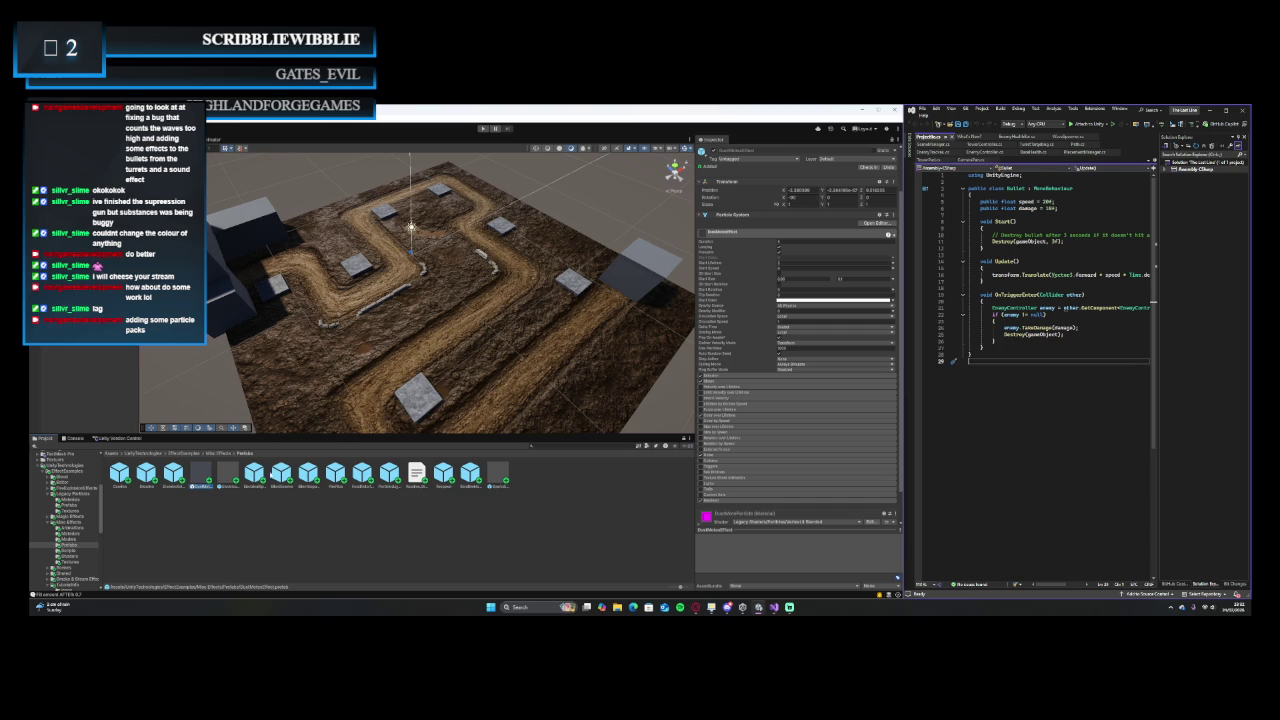
click(335, 472)
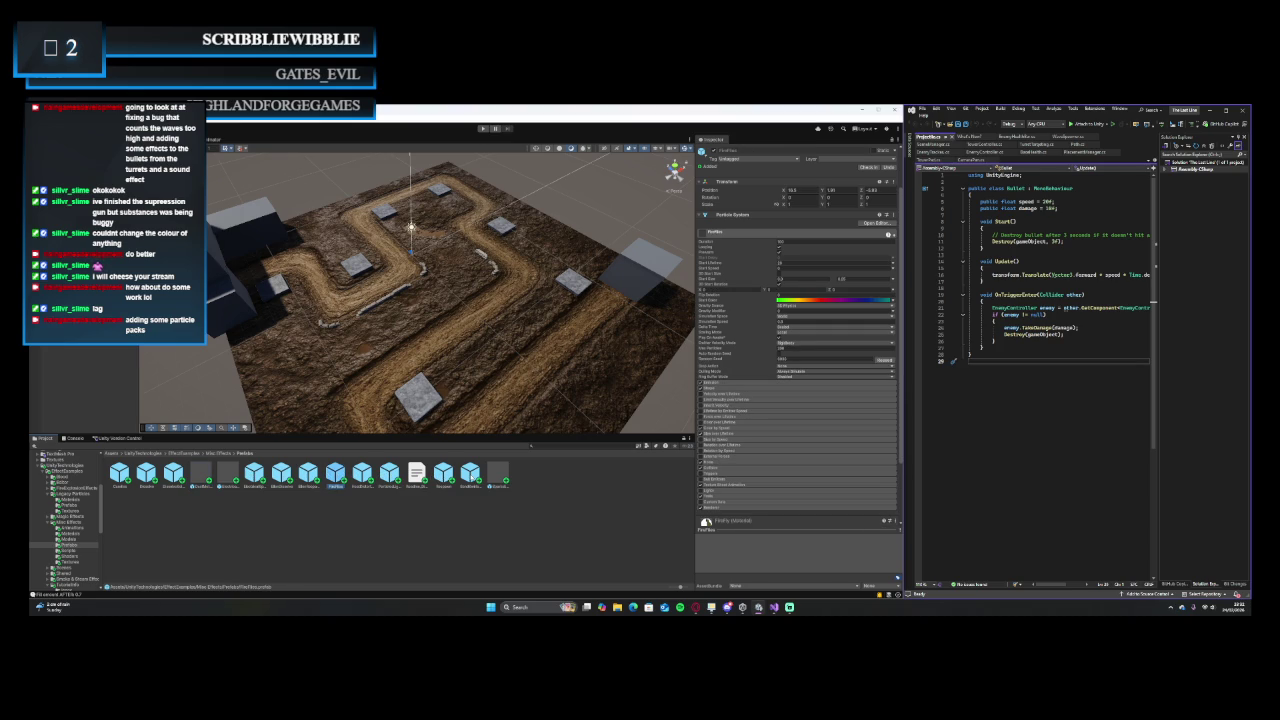
scroll(80, 530, down, 3)
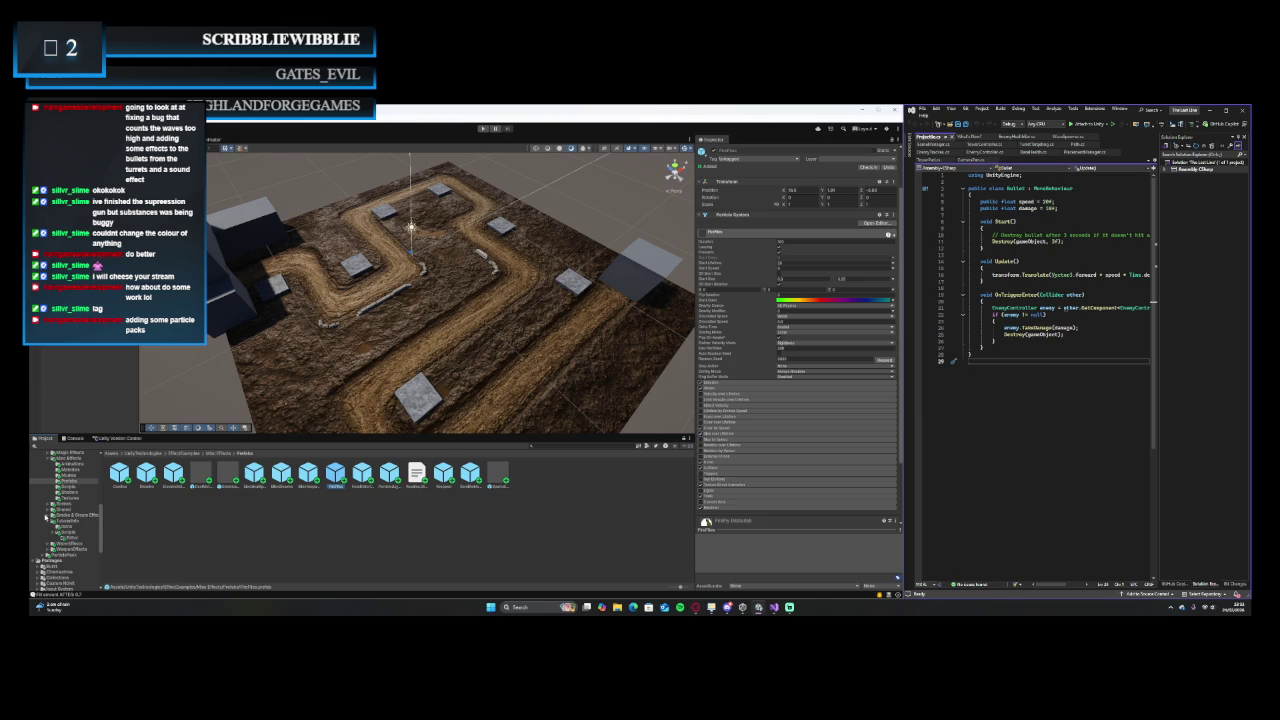
click(48, 515)
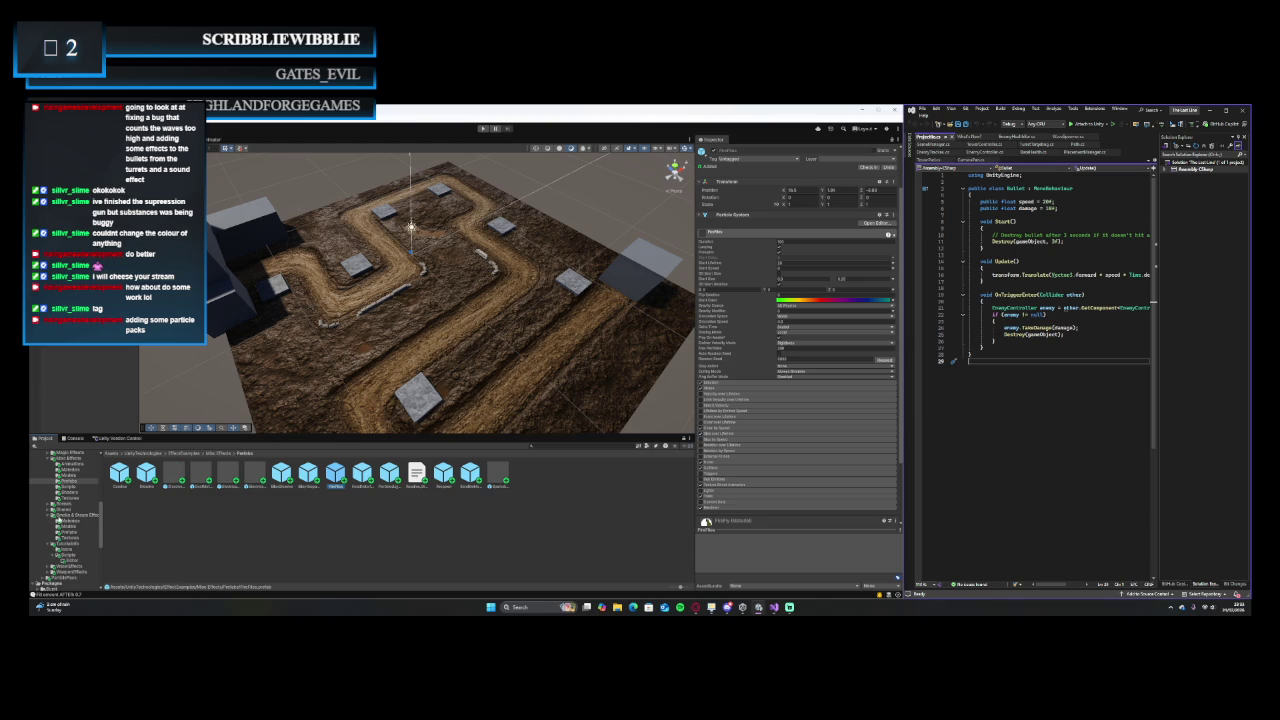
click(66, 532)
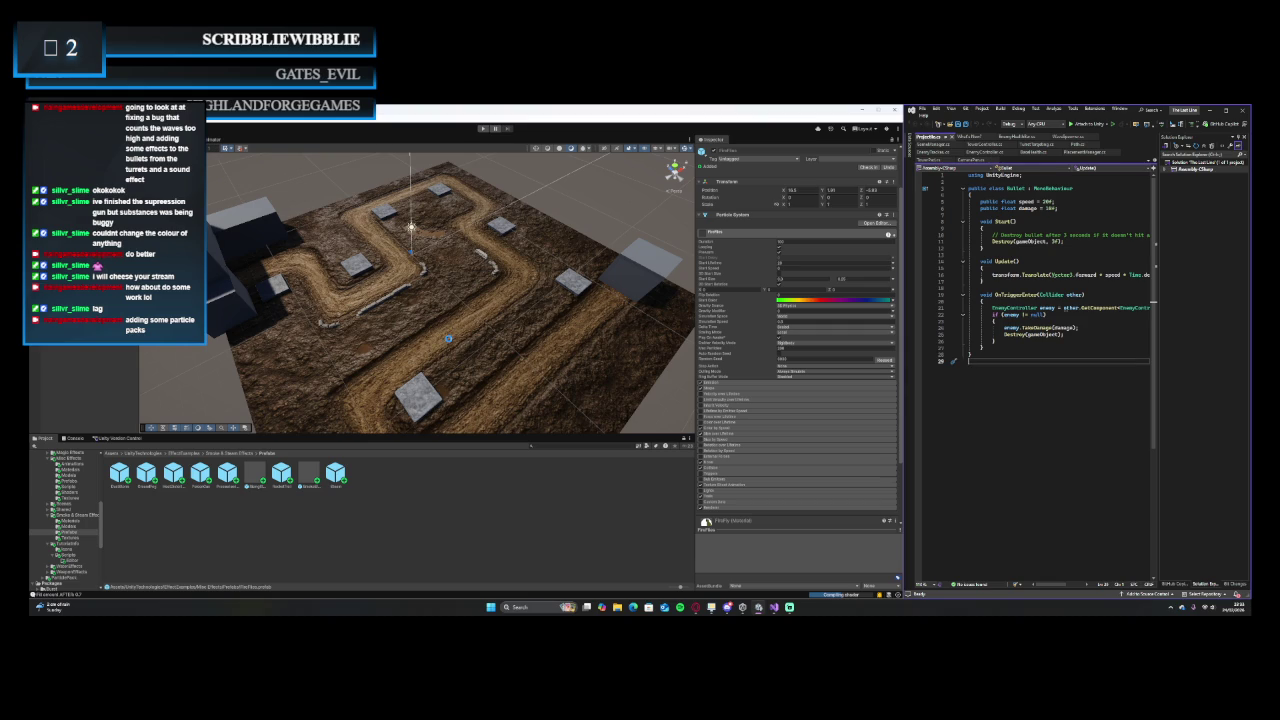
- Select the GroundFog effect over the track and preview it in play mode
click(448, 338)
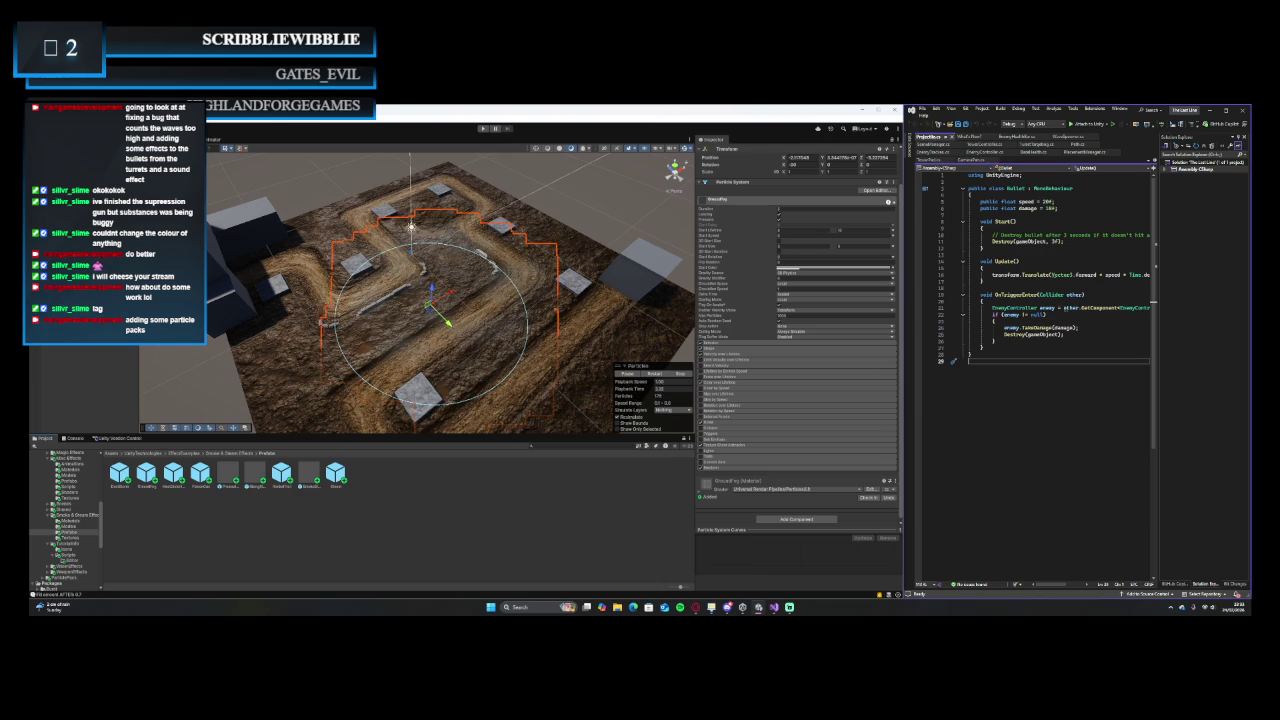
key(ctrl+p)
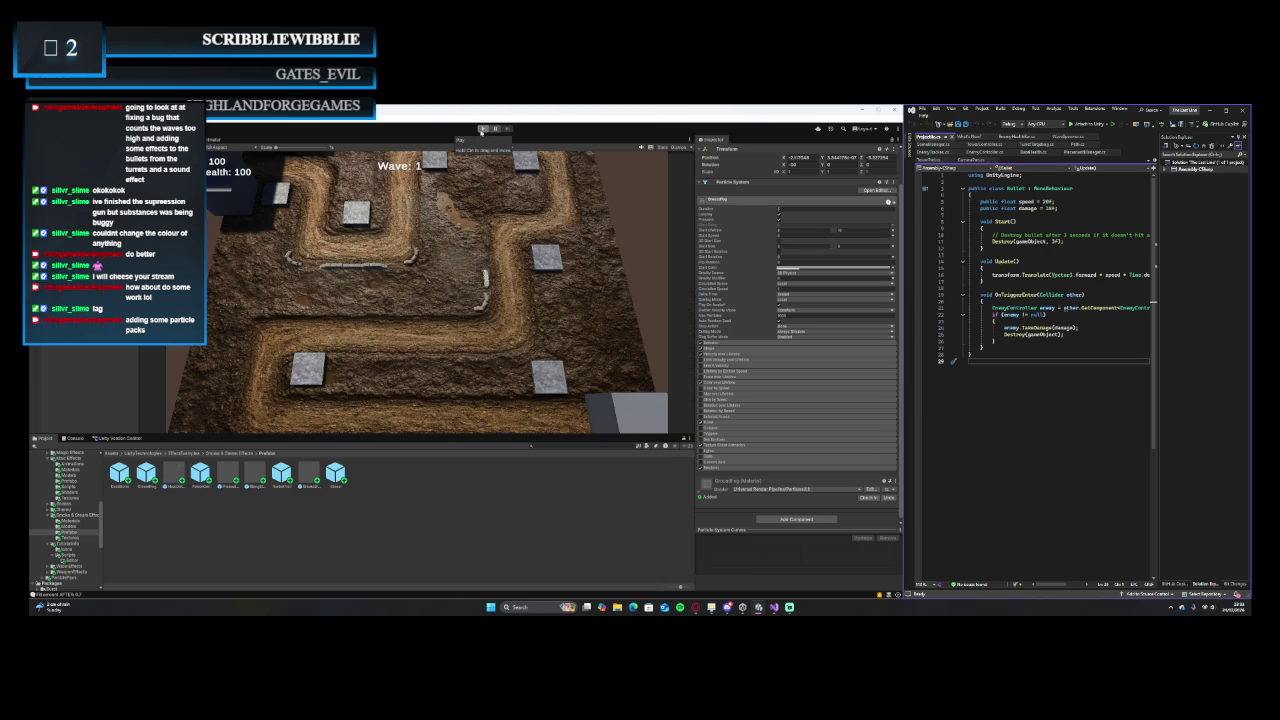
click(483, 128)
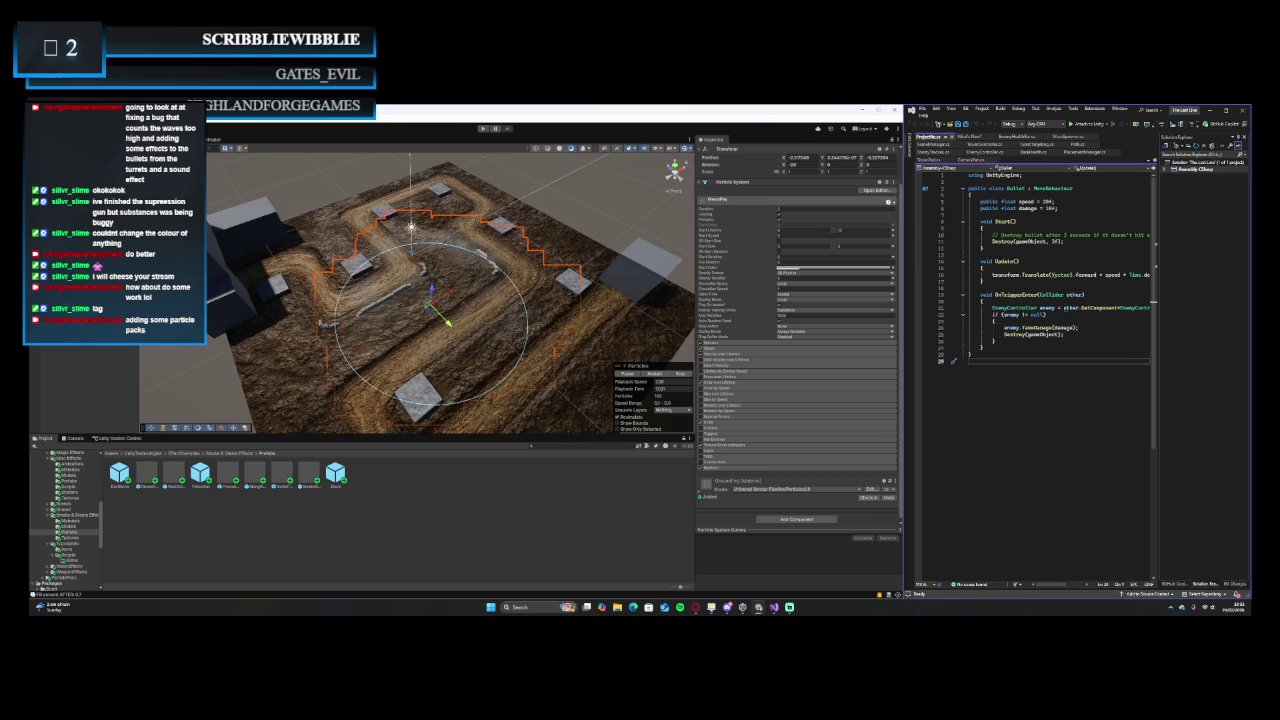
- Scale the ground fog to 2, 2, 2 and start the game to test it
scroll(432, 318, up, 5)
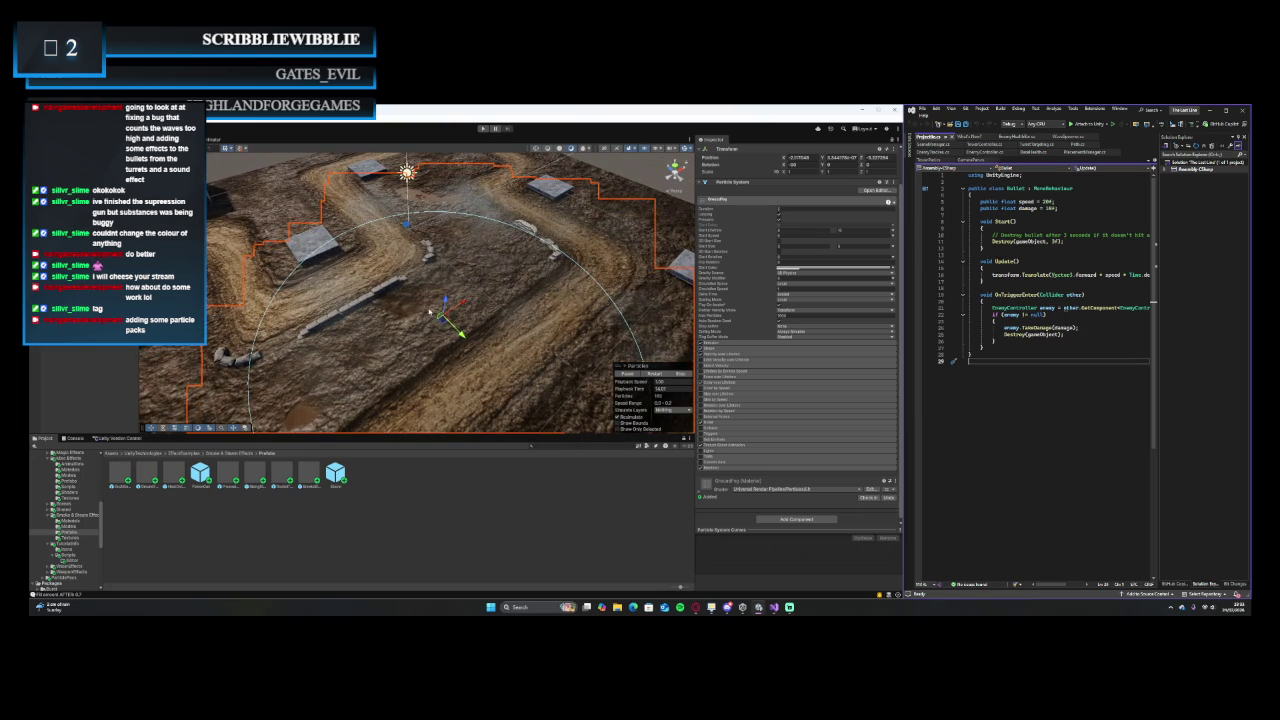
mouse_move(432, 318)
mouse_down()
mouse_move(445, 257)
mouse_move(393, 314)
mouse_up()
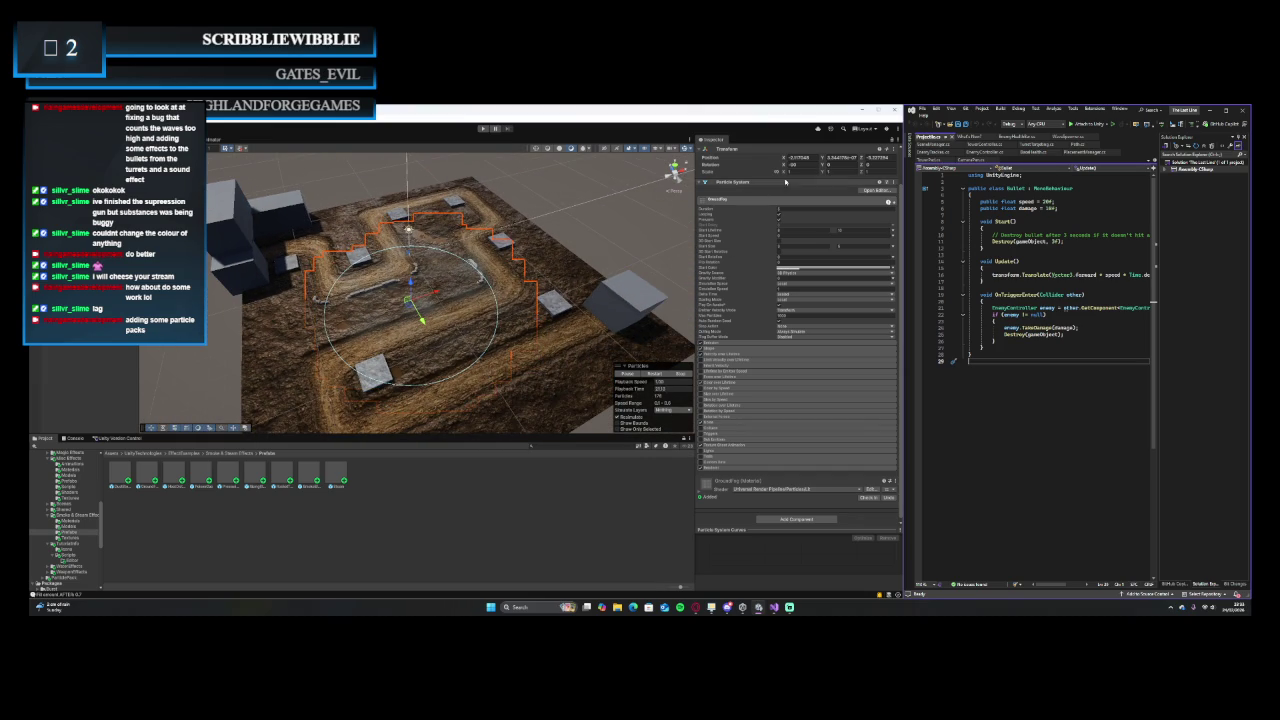
text(2)
key(Tab)
text(2)
key(Tab)
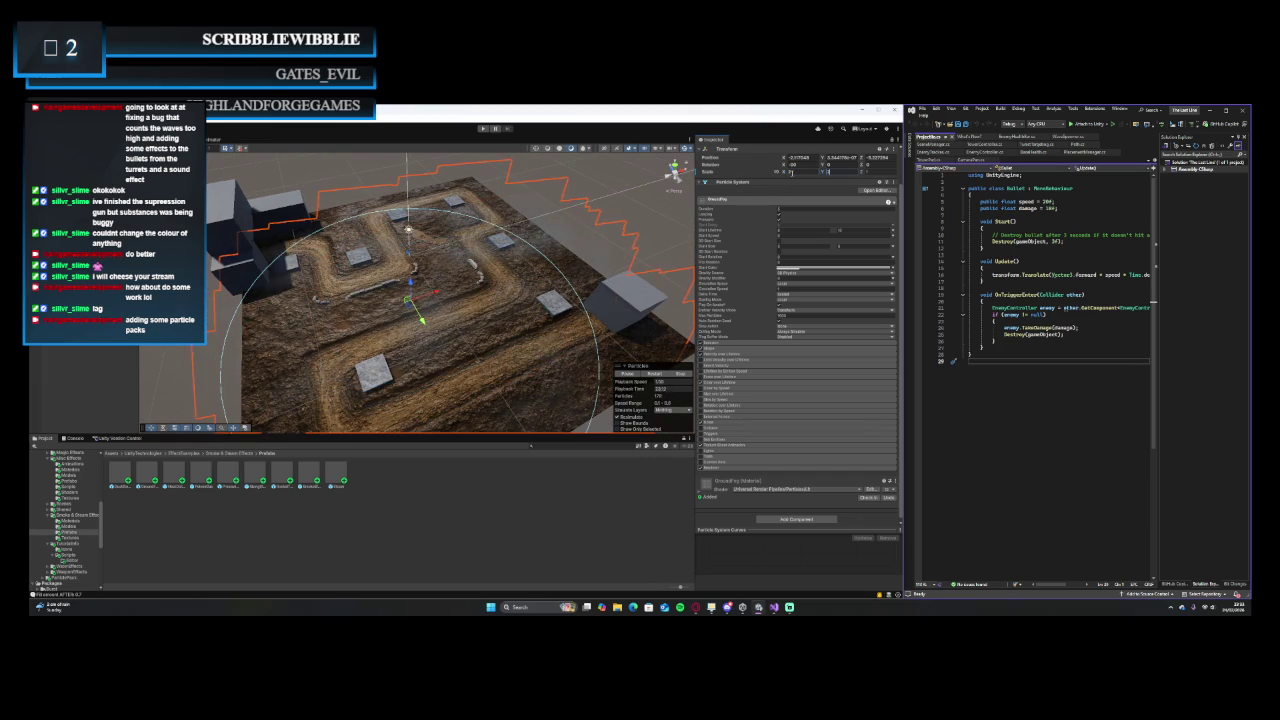
text(2)
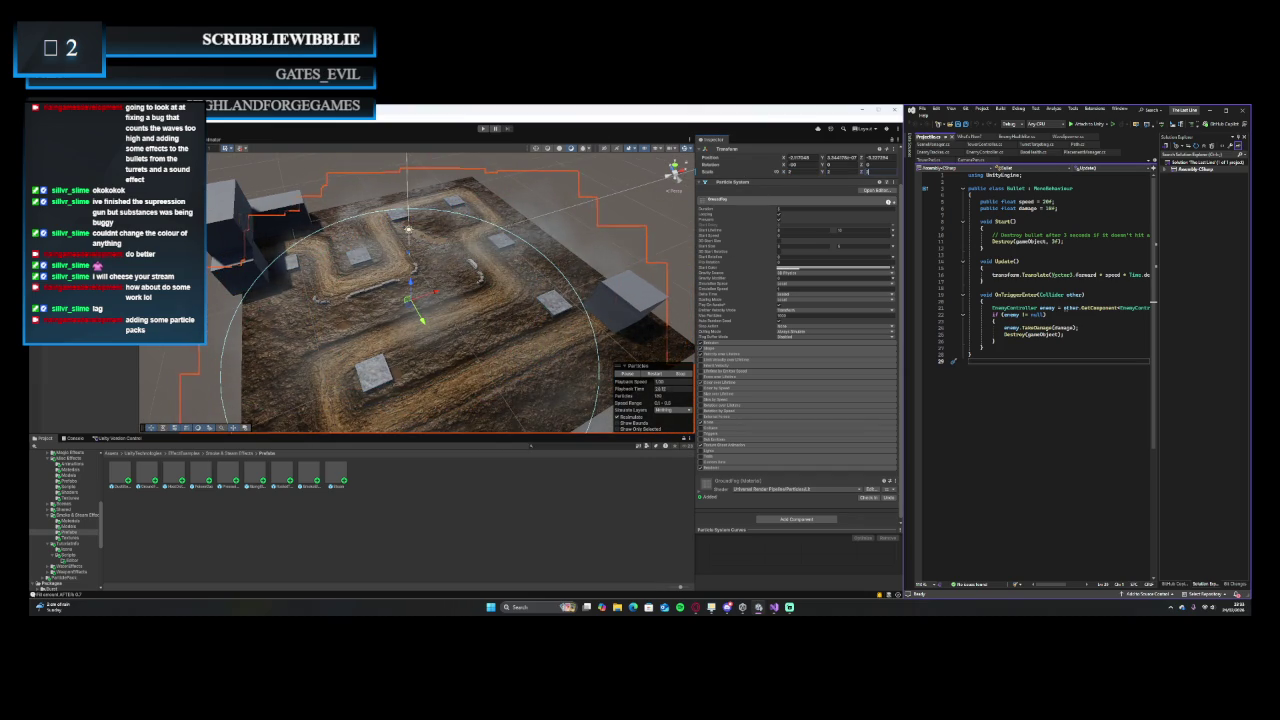
key(ctrl+p)
- Play-test the fogged level, building three turrets beside the path, then stop the game
click(483, 128)
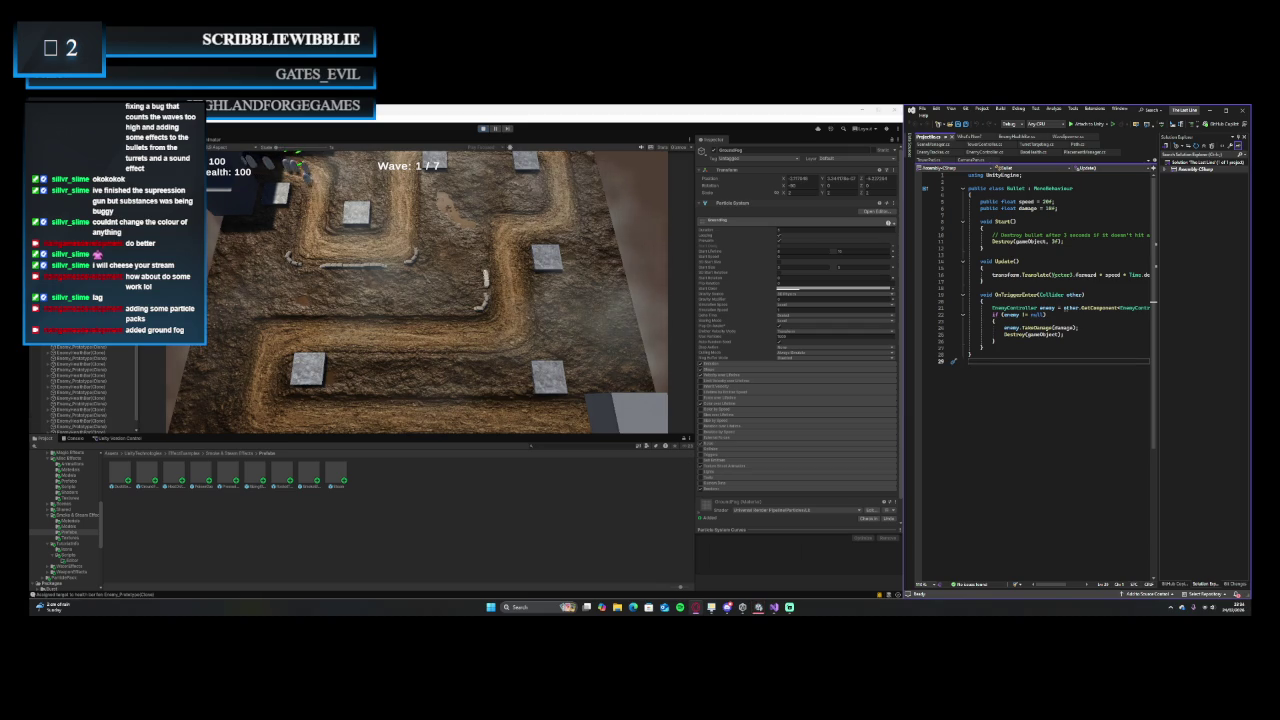
click(358, 208)
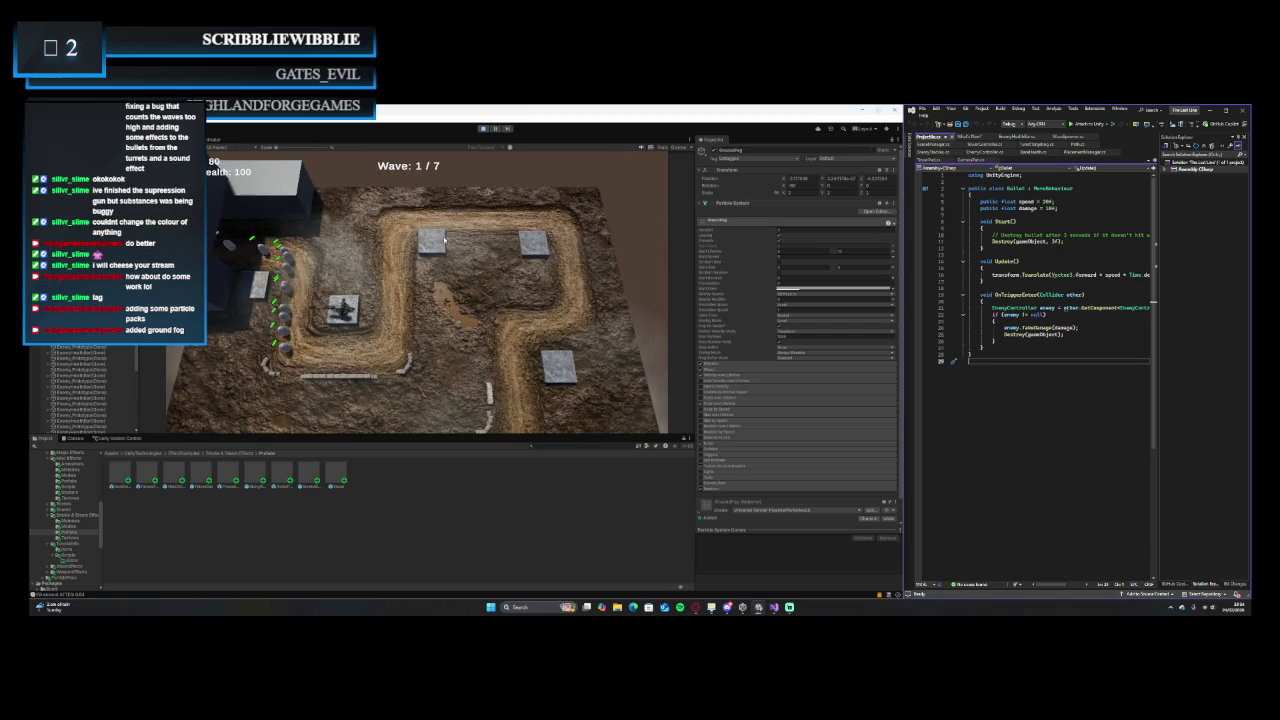
click(446, 240)
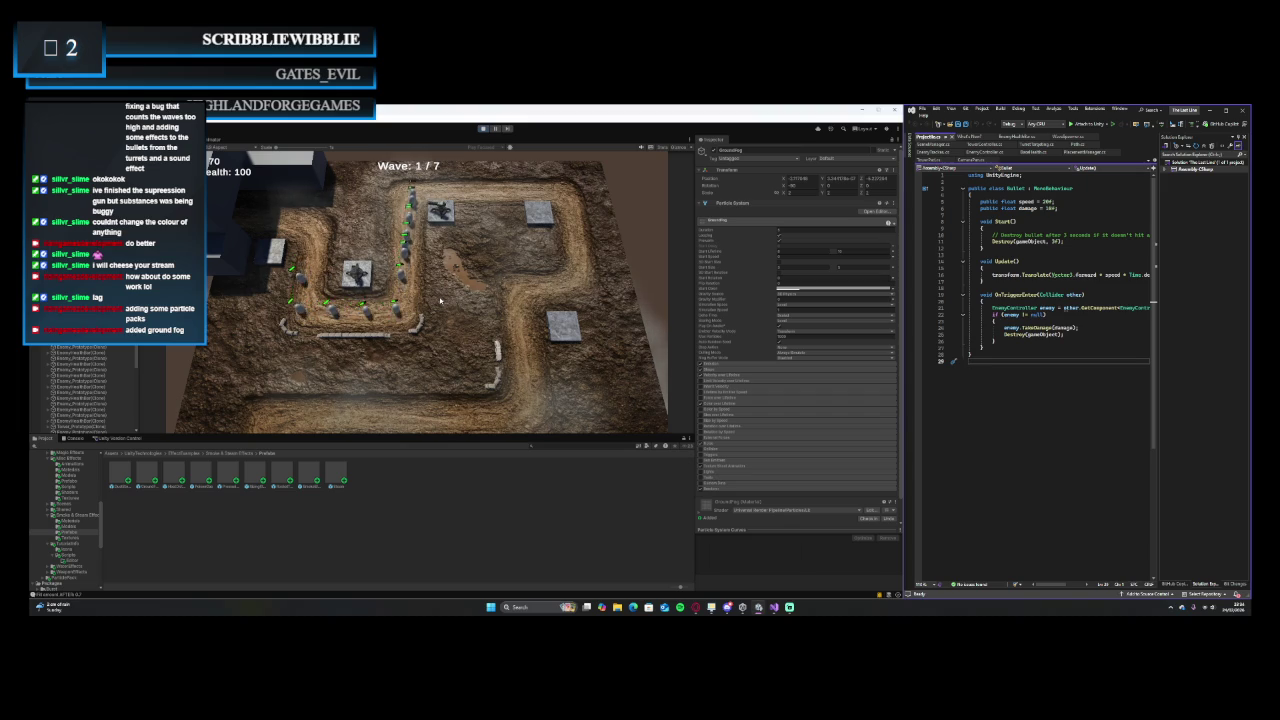
click(548, 216)
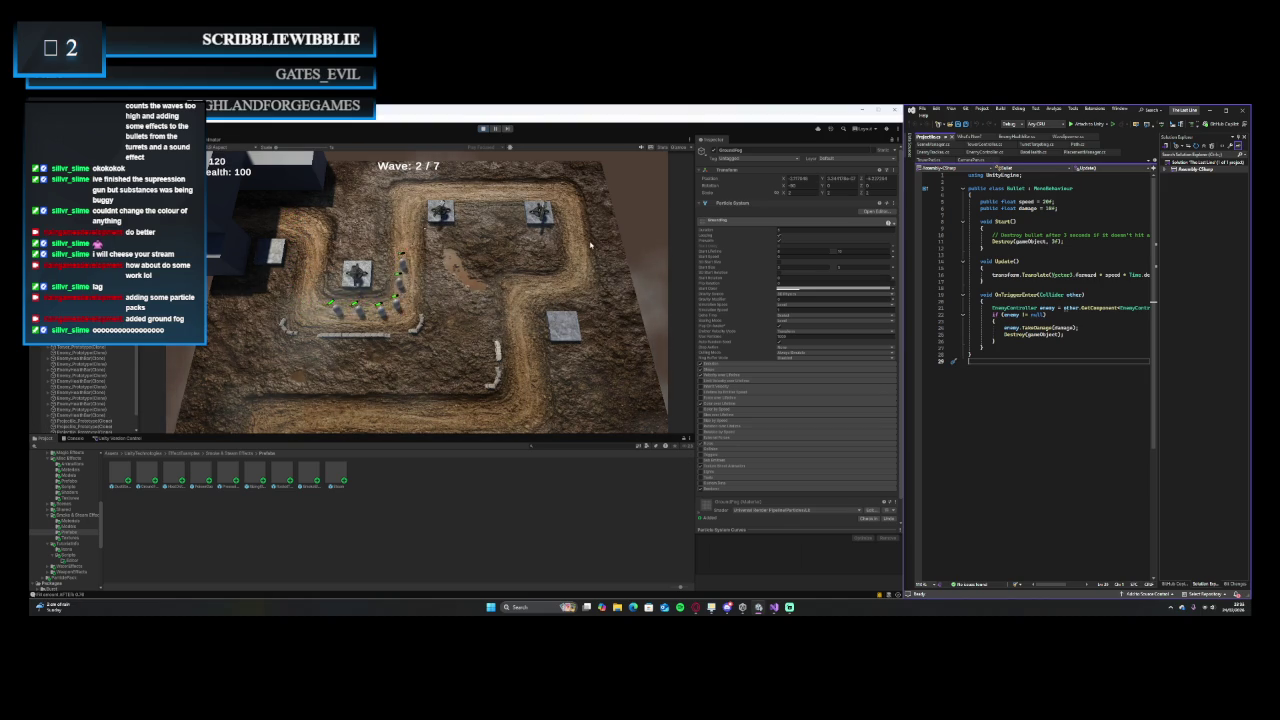
key(ctrl+p)
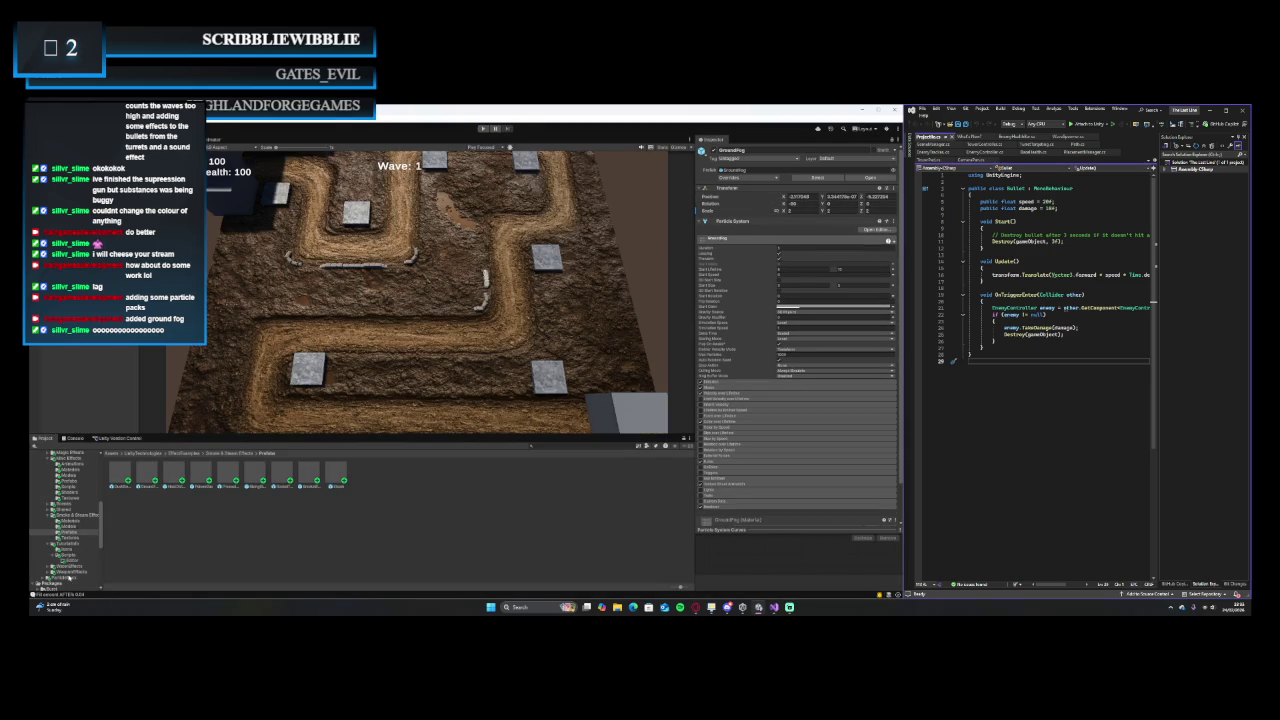
- Open ParticlePack > WeaponEffects > Prefabs in the Project window
click(70, 578)
scroll(62, 572, down, 3)
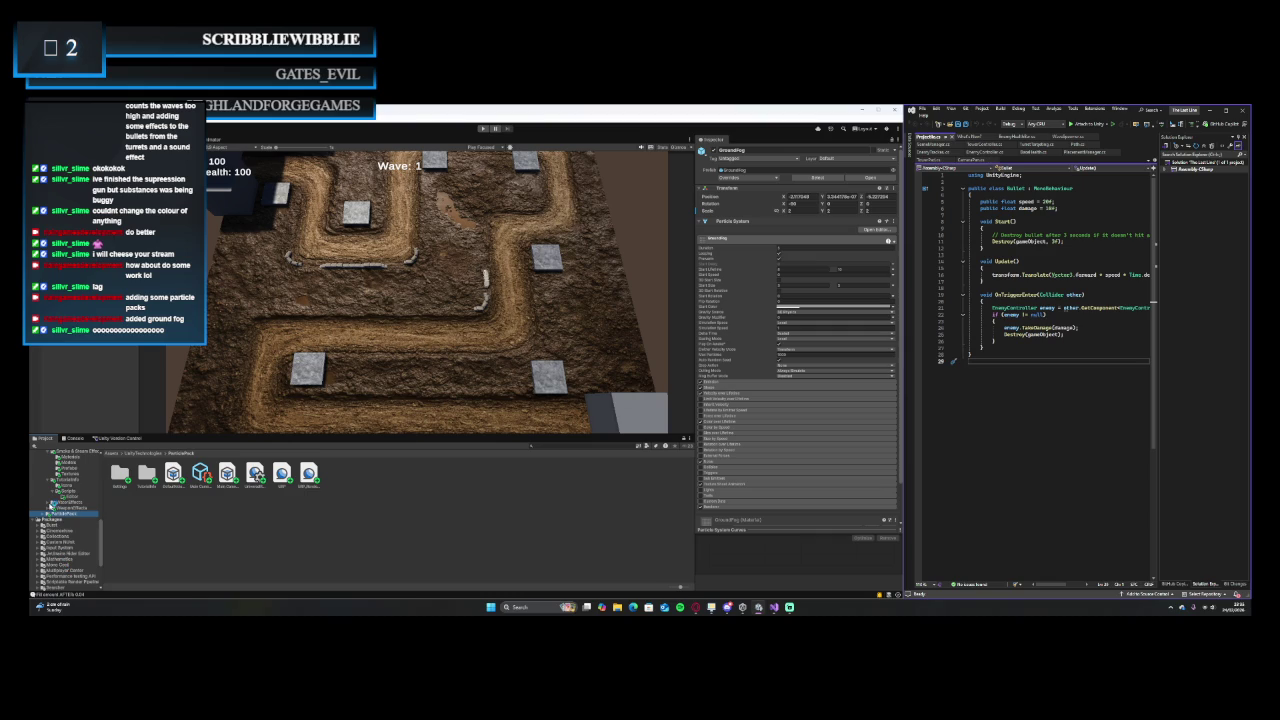
click(47, 508)
click(66, 508)
click(68, 524)
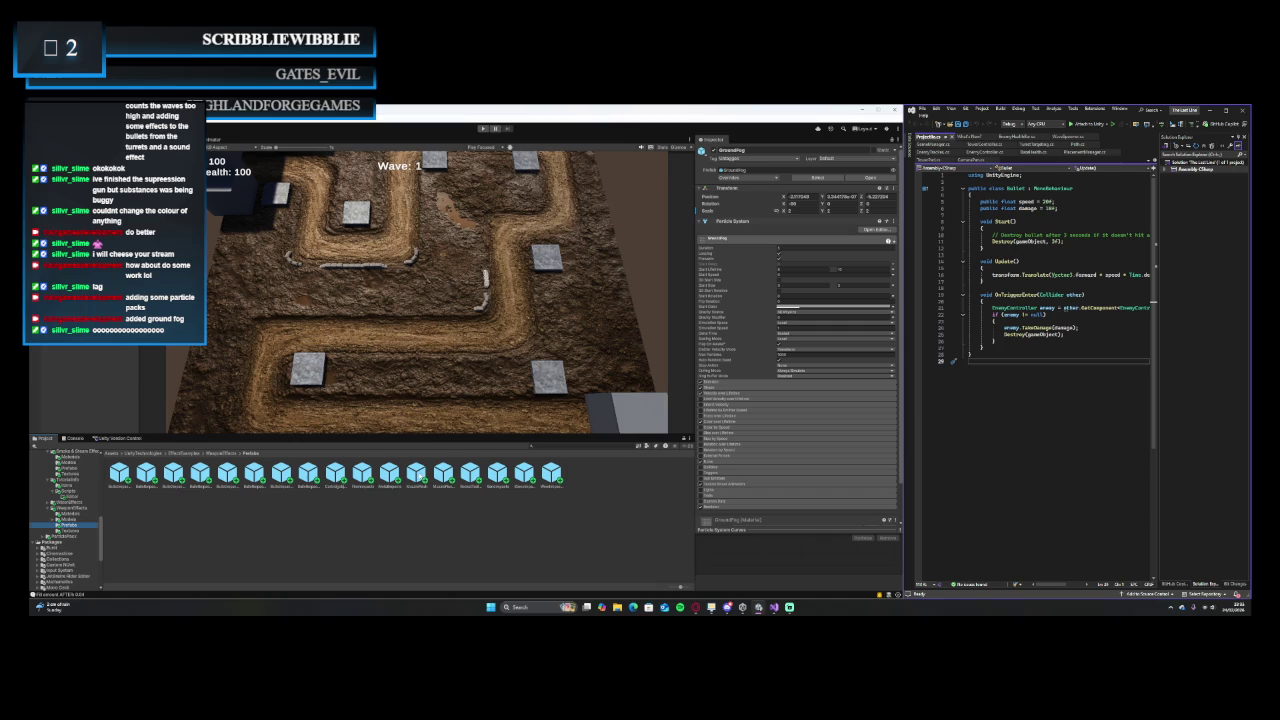
- Select the MuzzleFlash prefab to view its particle settings, then exit Play mode
click(416, 472)
scroll(790, 443, down, 3)
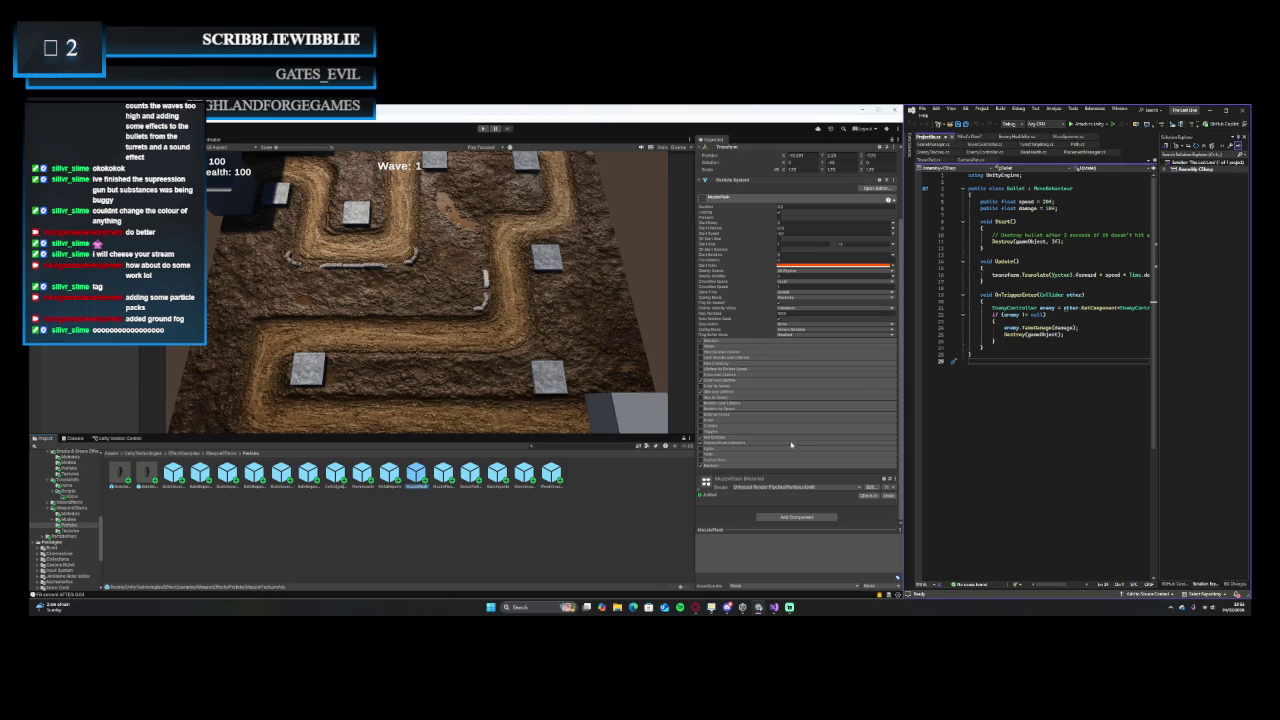
click(419, 354)
key(ctrl+p)
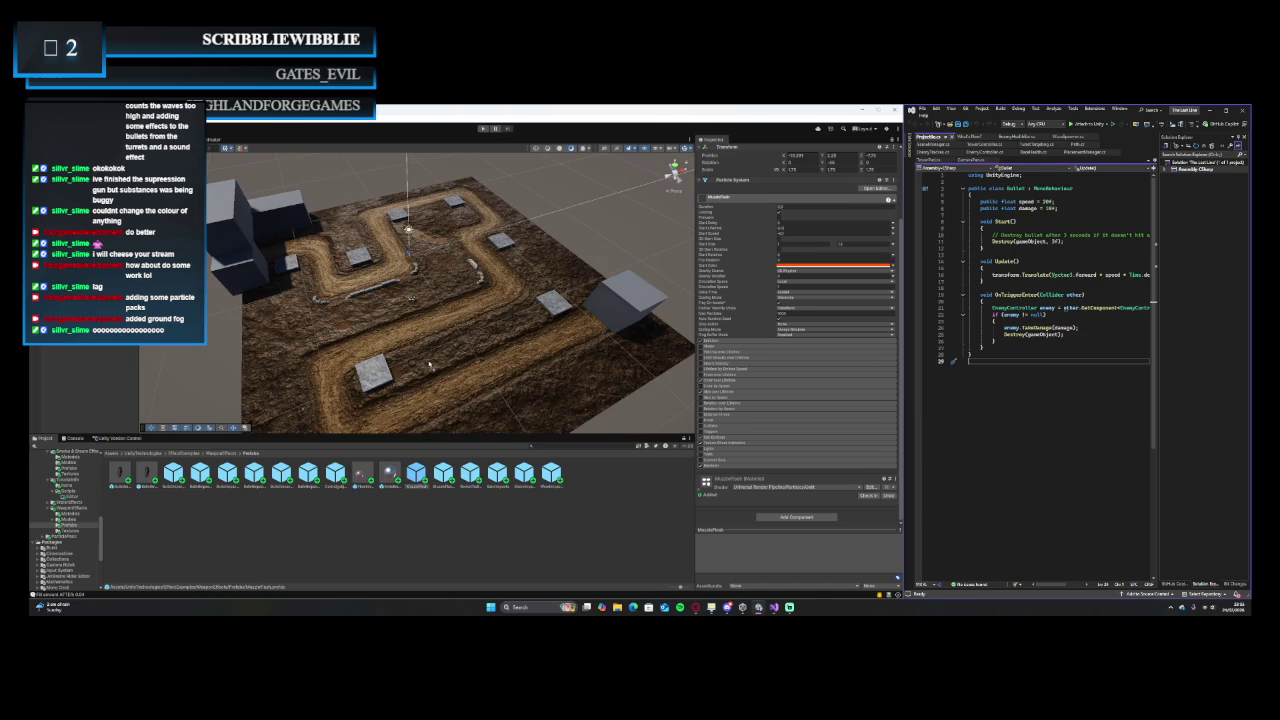
- Drop a MuzzleFlash effect onto the track
drag(429, 364, 430, 366)
scroll(430, 366, up, 4)
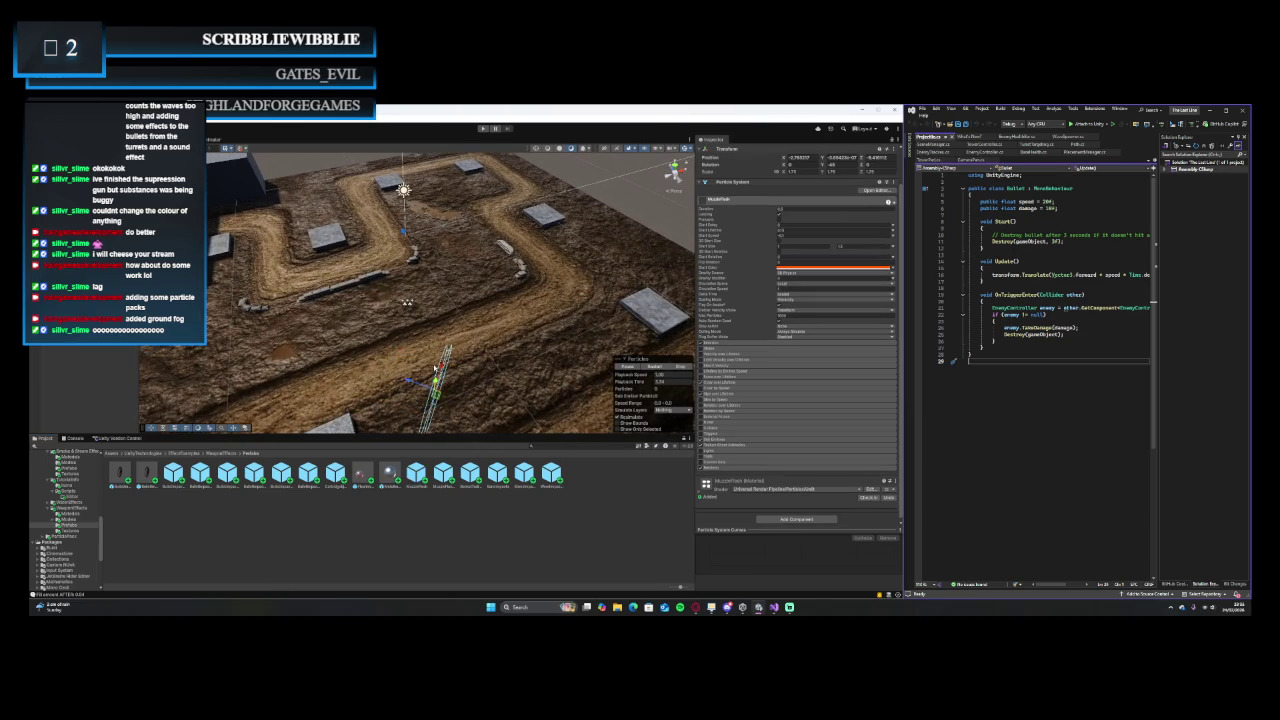
scroll(435, 367, up, 5)
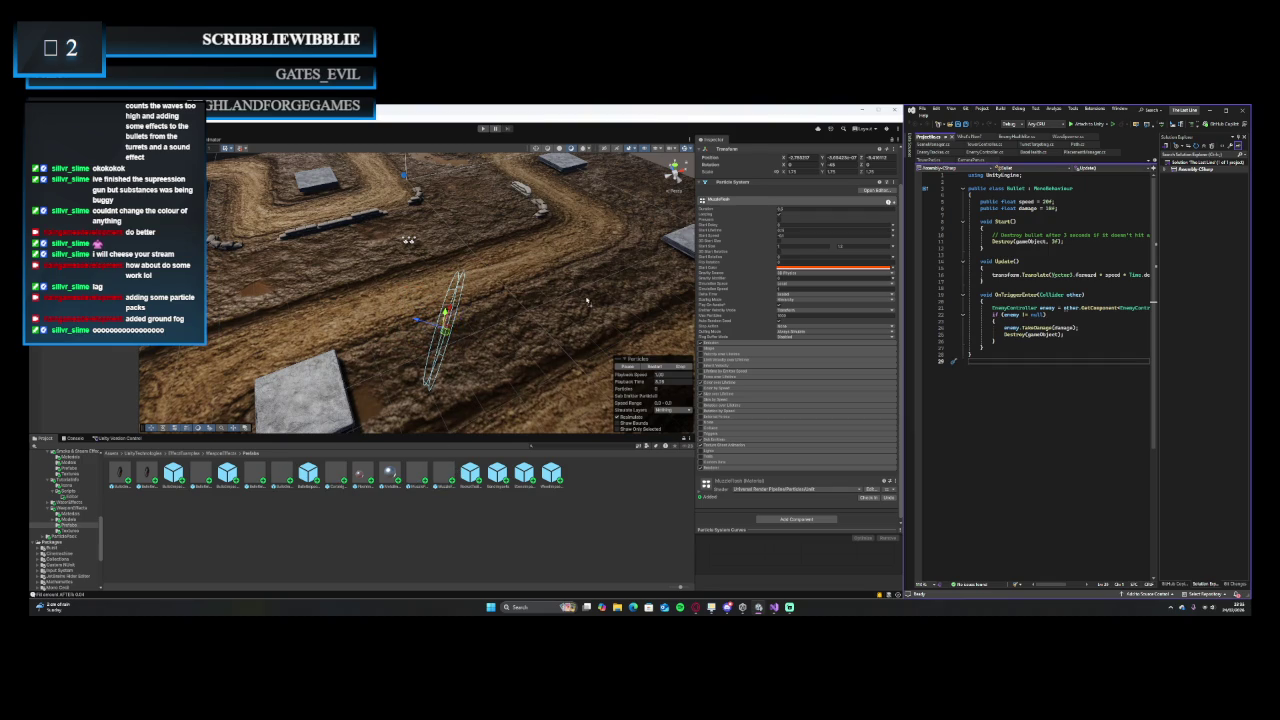
- Inspect the particle objects around the track, then clear the selection
click(576, 358)
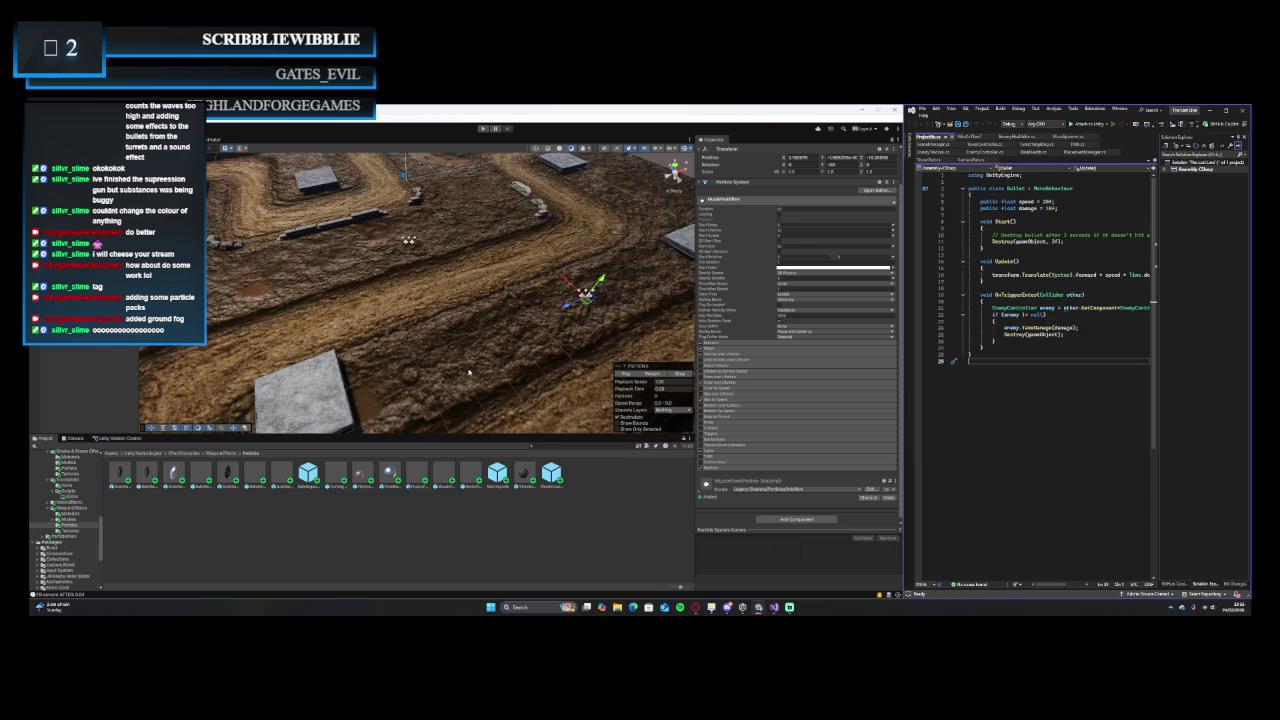
click(444, 318)
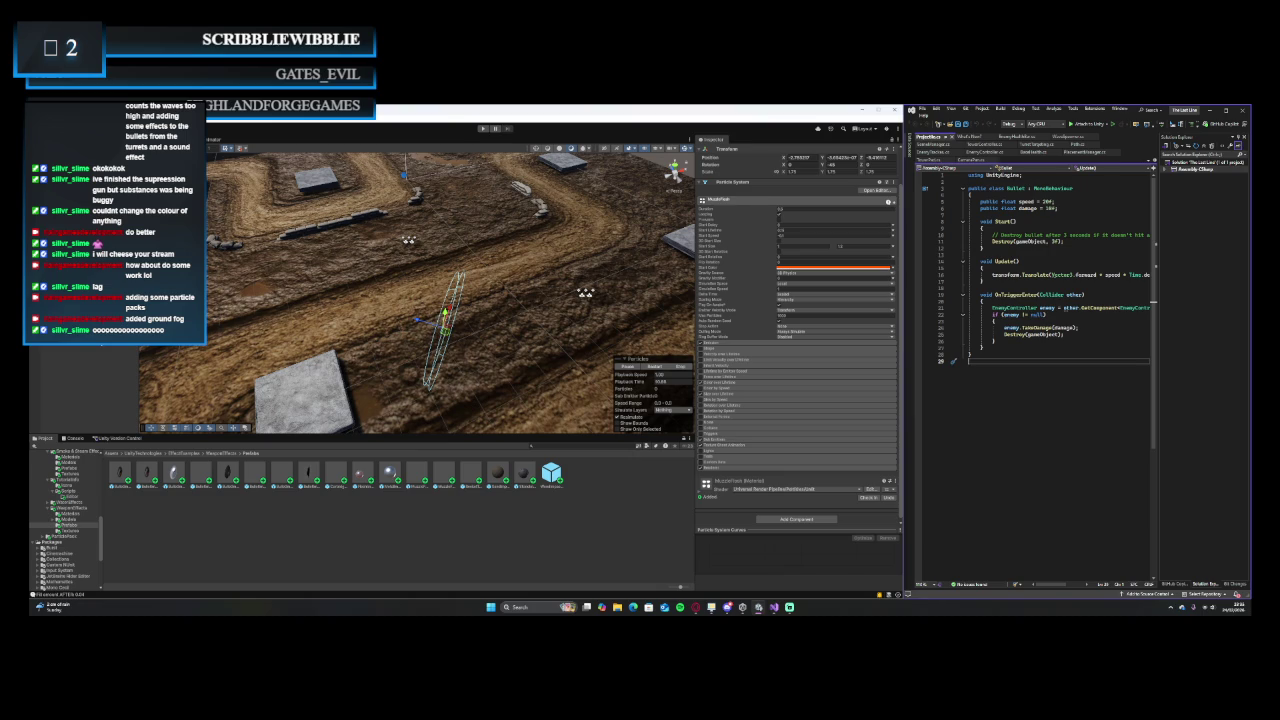
click(585, 292)
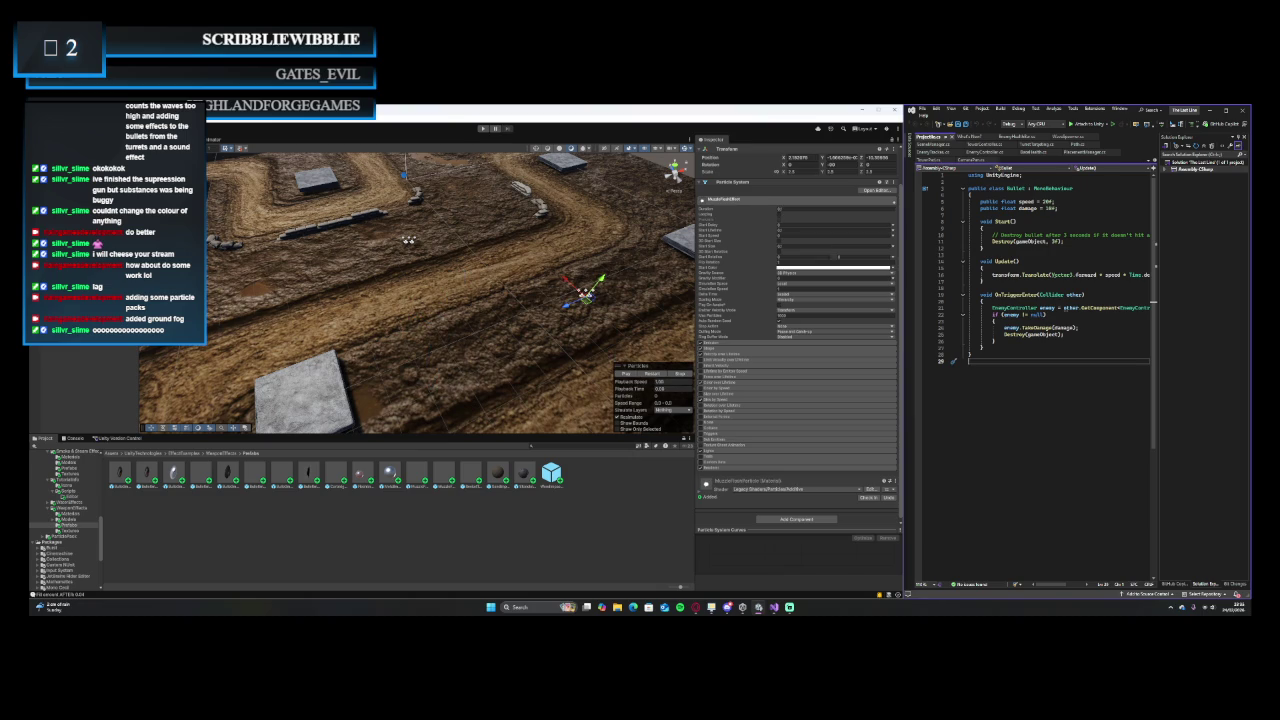
click(97, 348)
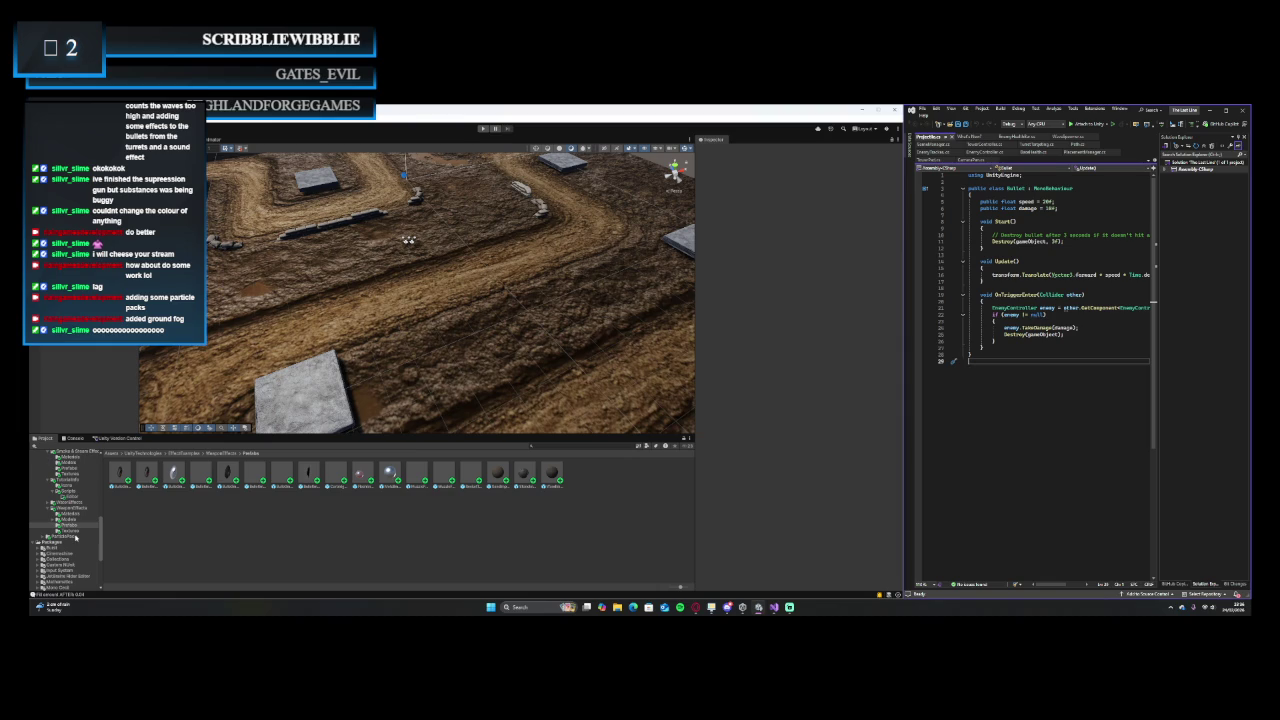
- Open Prefabs > Projectiles and select Projectile_Prototype to show its components
scroll(72, 531, up, 5)
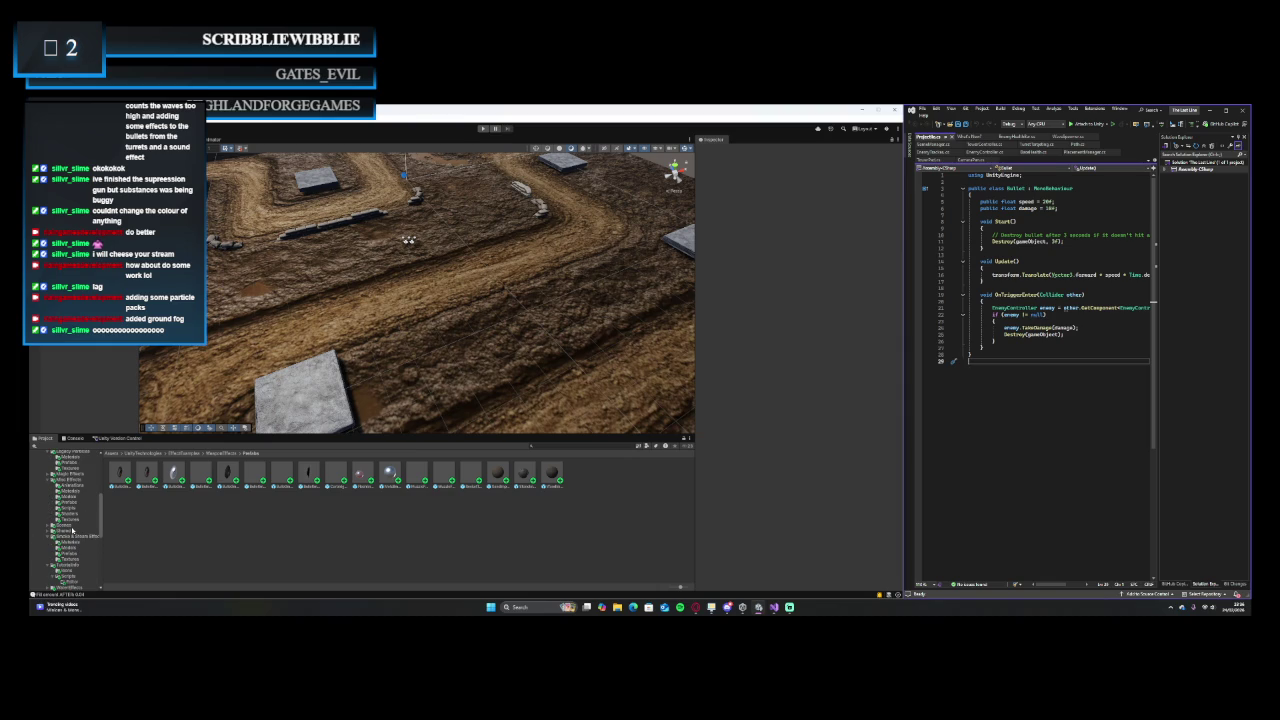
scroll(71, 527, down, 5)
scroll(72, 520, up, 10)
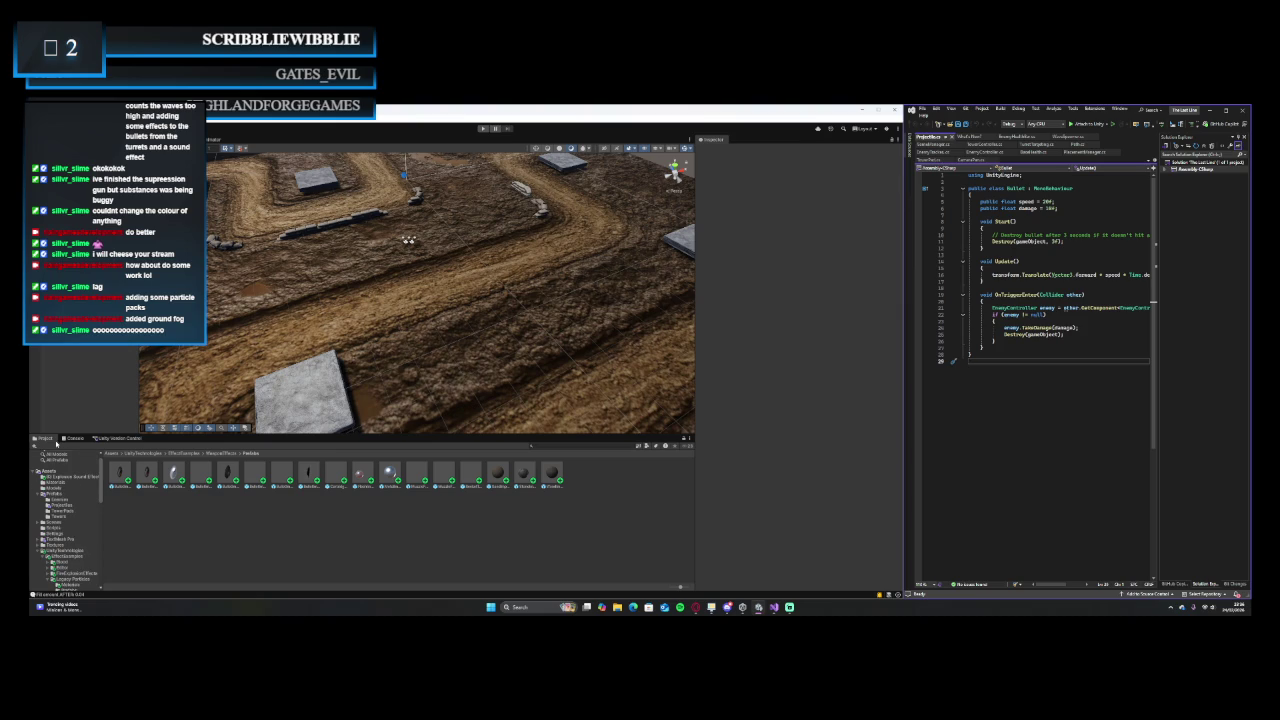
scroll(45, 493, down, 2)
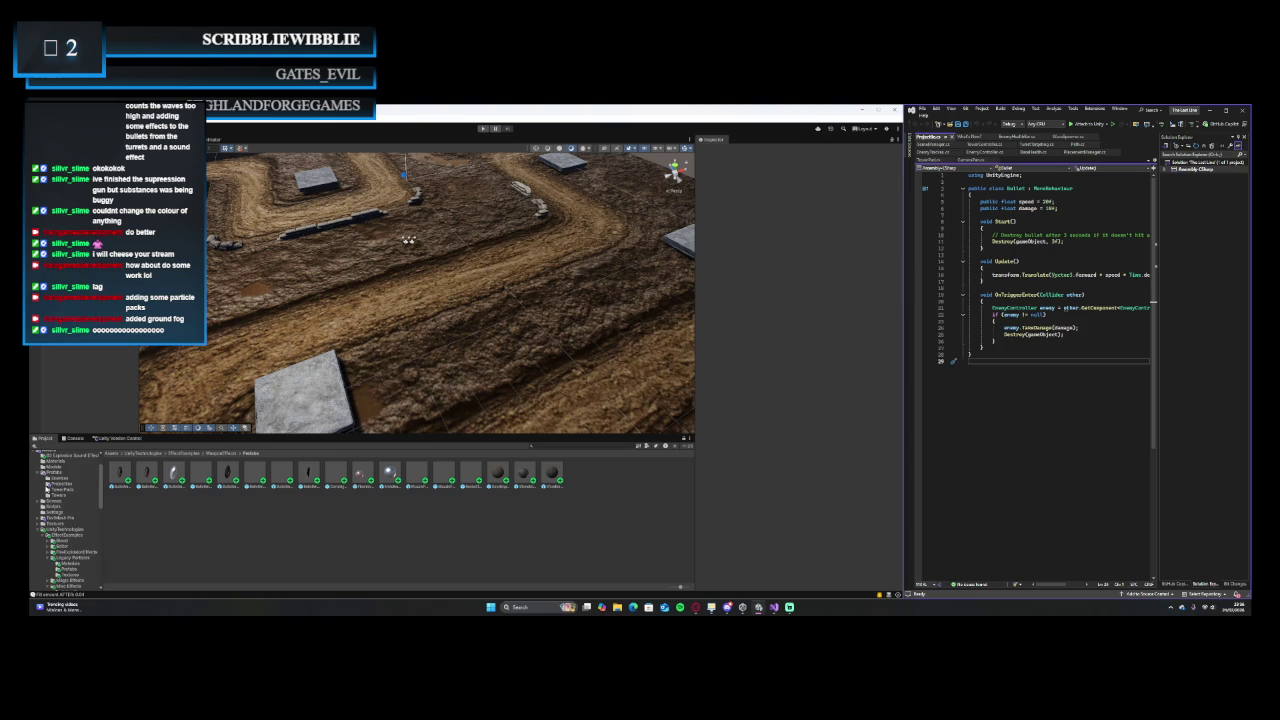
click(64, 485)
click(122, 475)
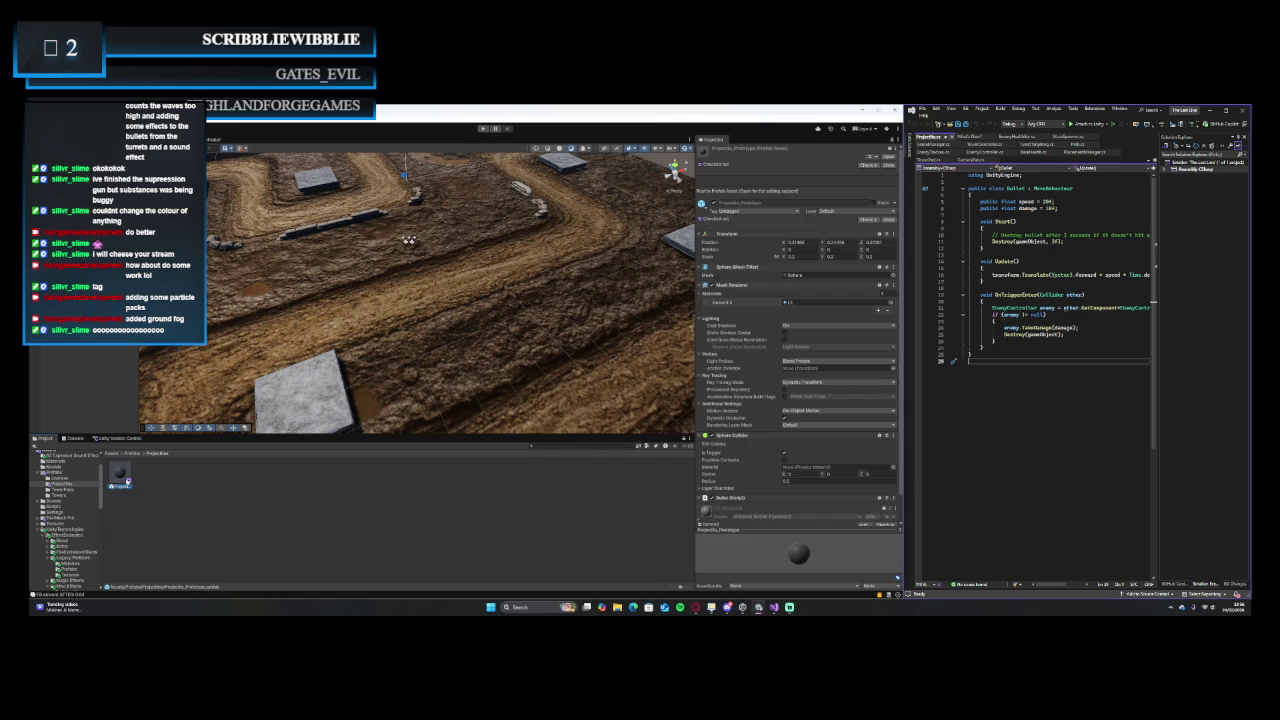
- Scroll the Project tree to Prefabs > Towers and open it to list the tower prefabs
scroll(79, 527, down, 5)
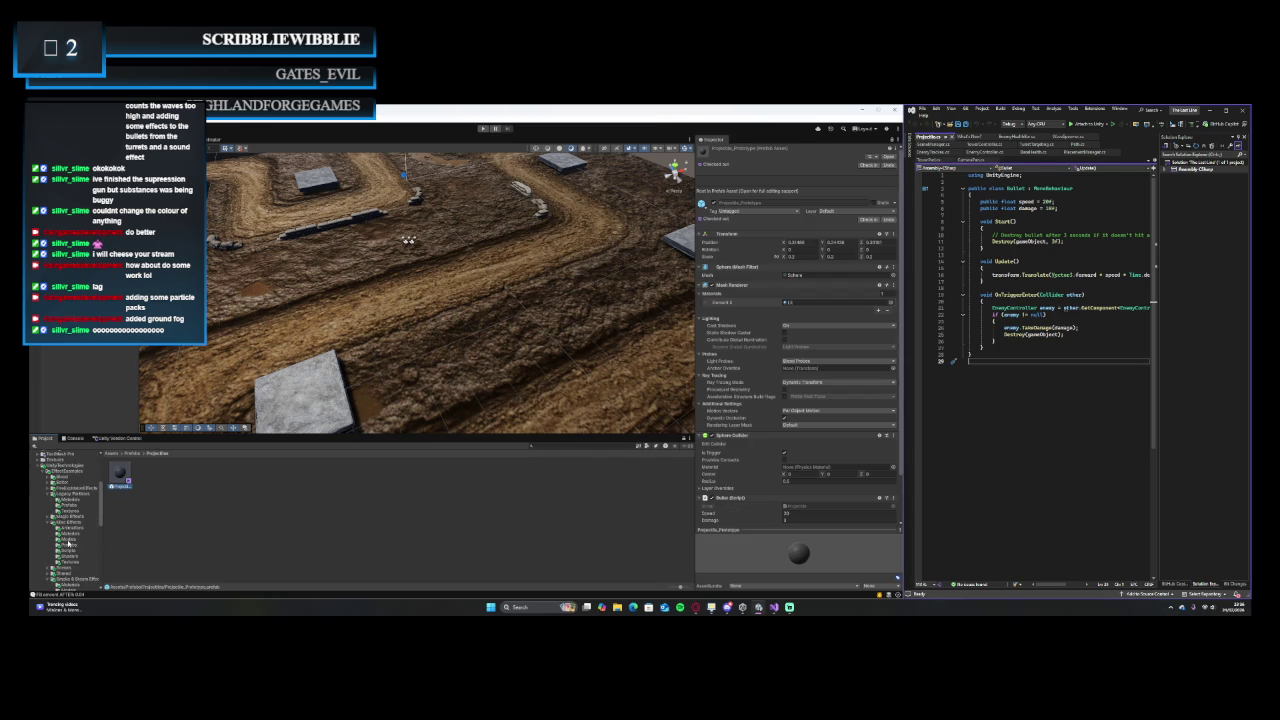
scroll(68, 545, down, 4)
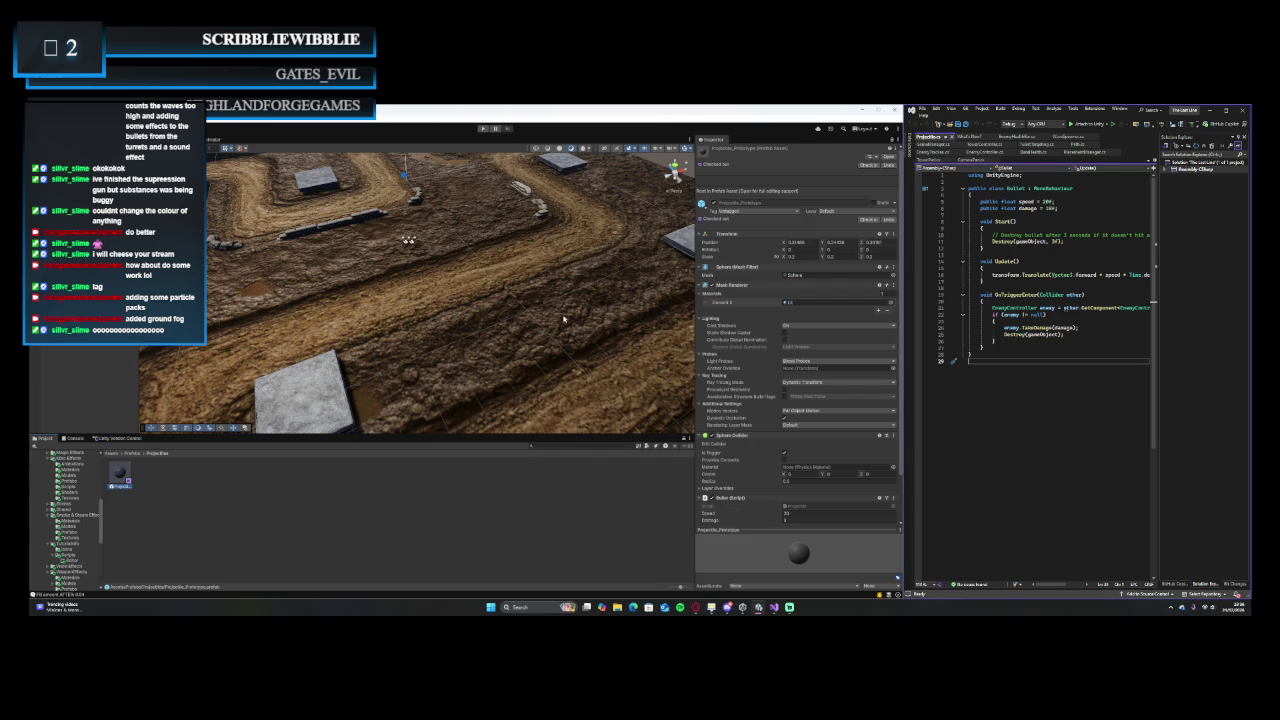
scroll(62, 558, down, 6)
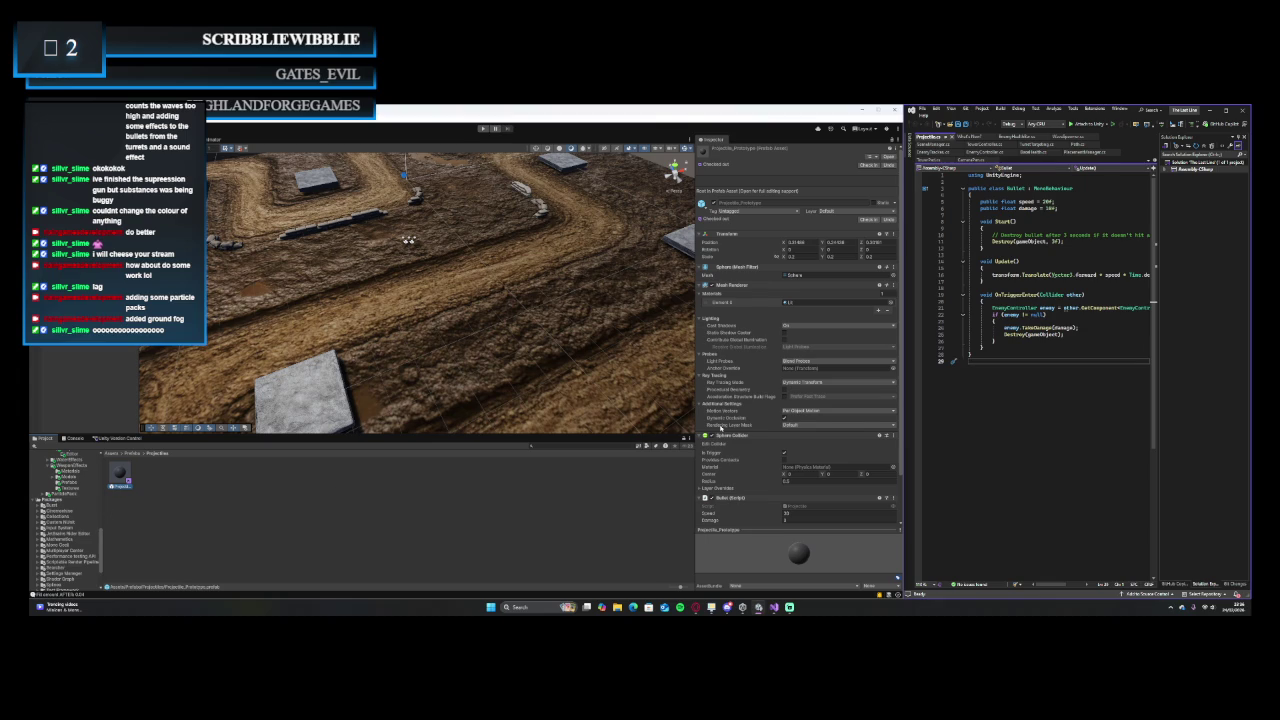
scroll(719, 428, down, 2)
scroll(70, 511, up, 4)
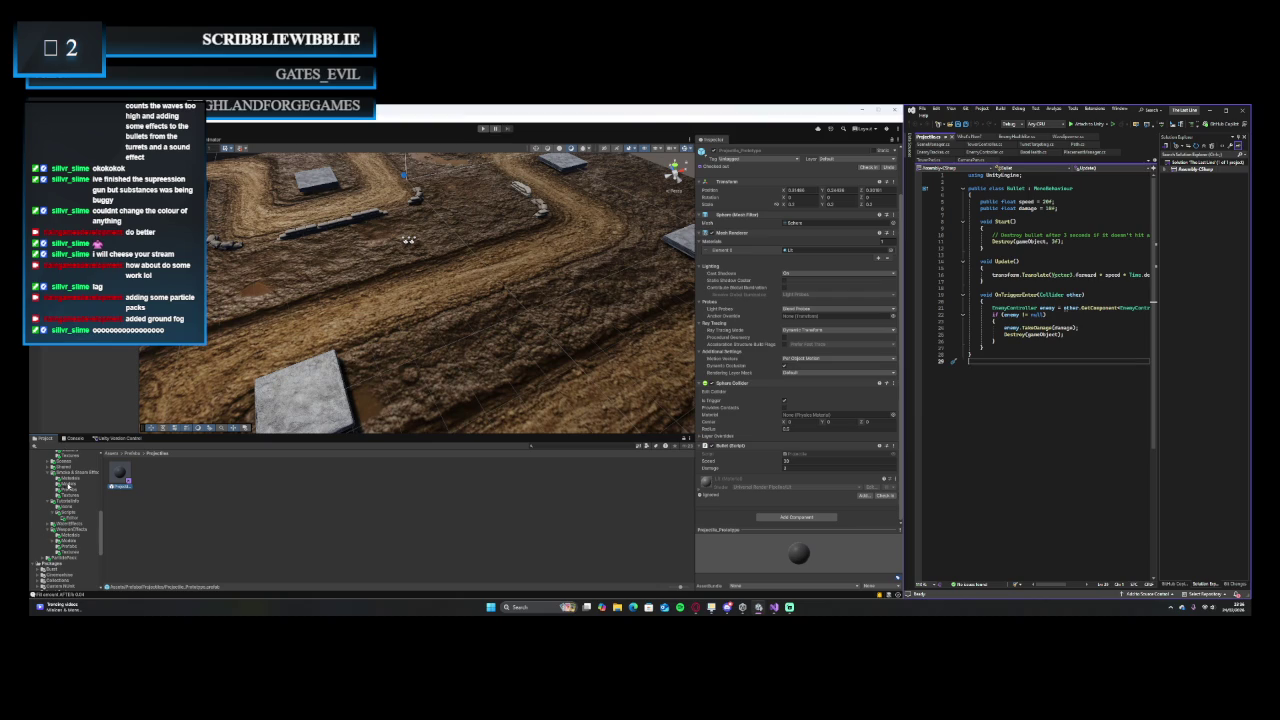
scroll(68, 500, up, 5)
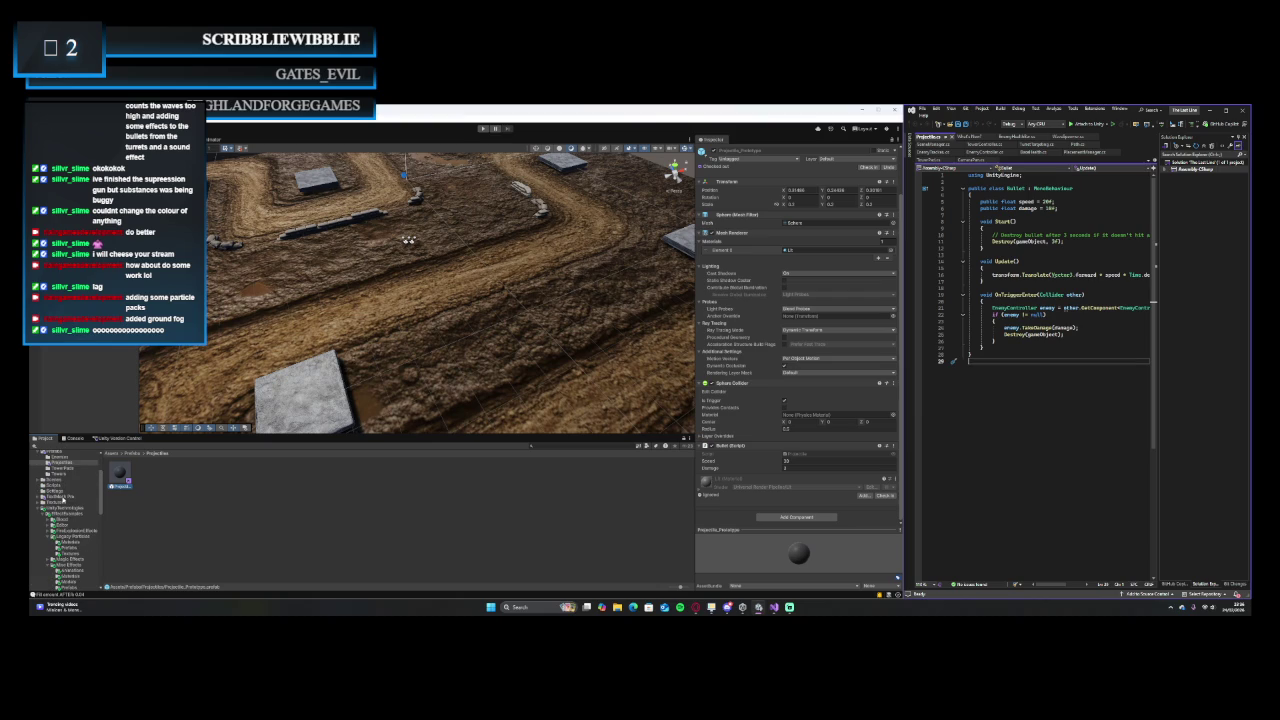
scroll(62, 496, up, 2)
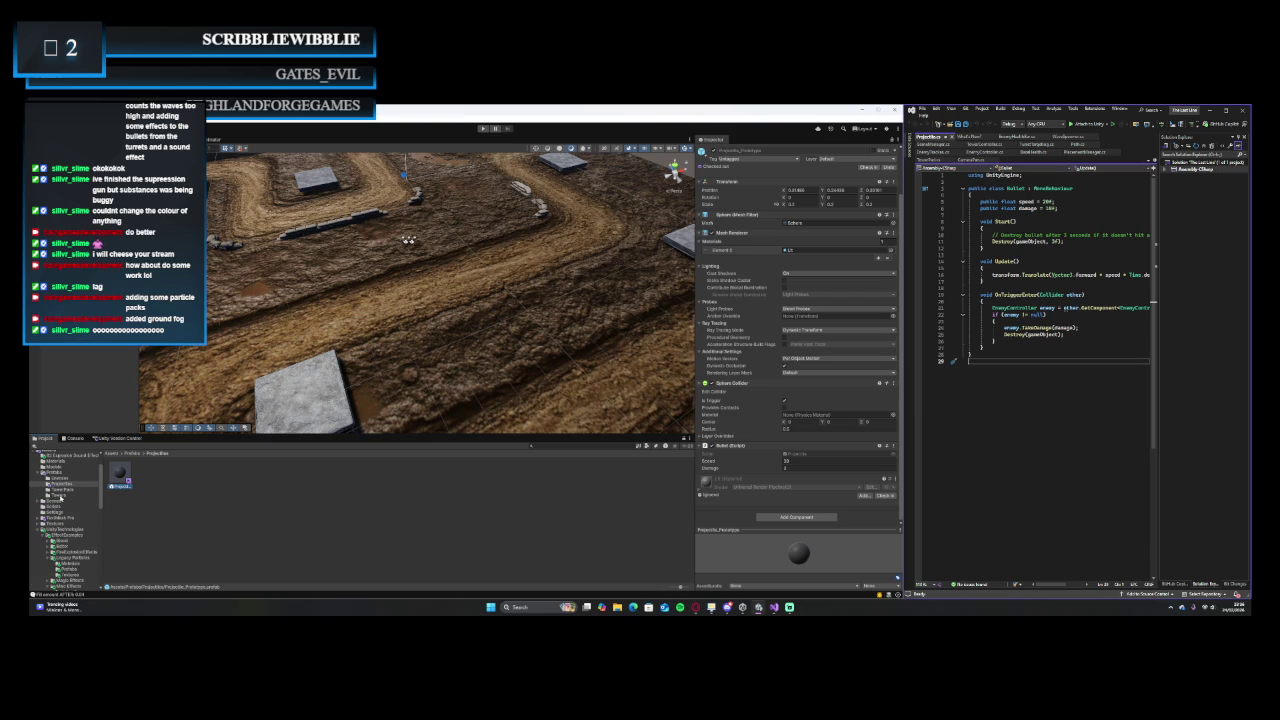
click(62, 495)
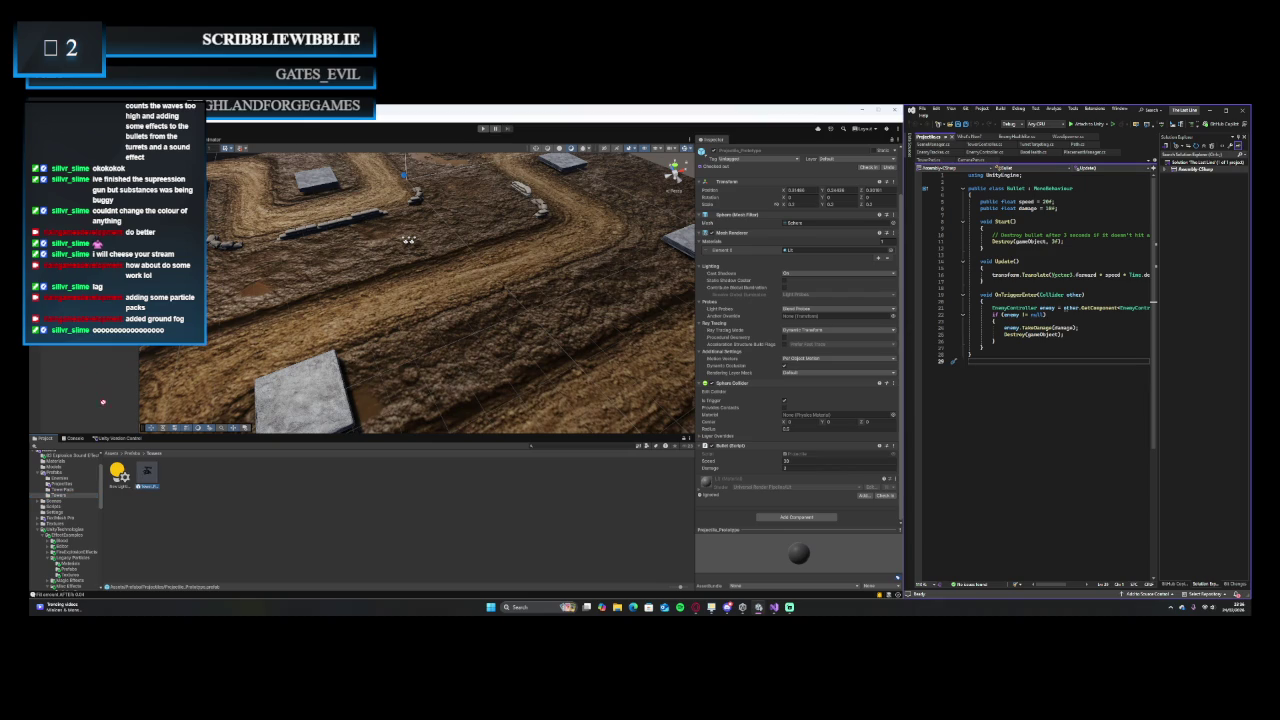
- Add Tower_Prototype to the scene and expand its hierarchy down to the FirePoint child
drag(145, 475, 76, 354)
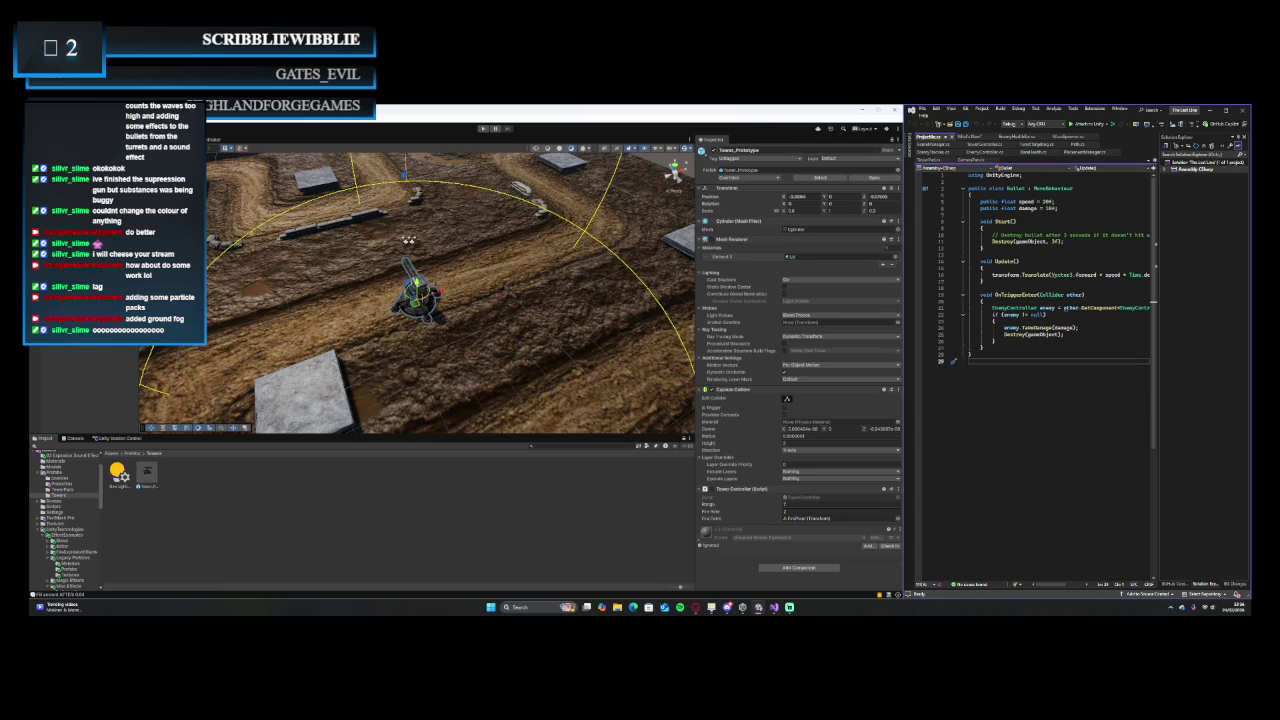
click(62, 349)
click(72, 353)
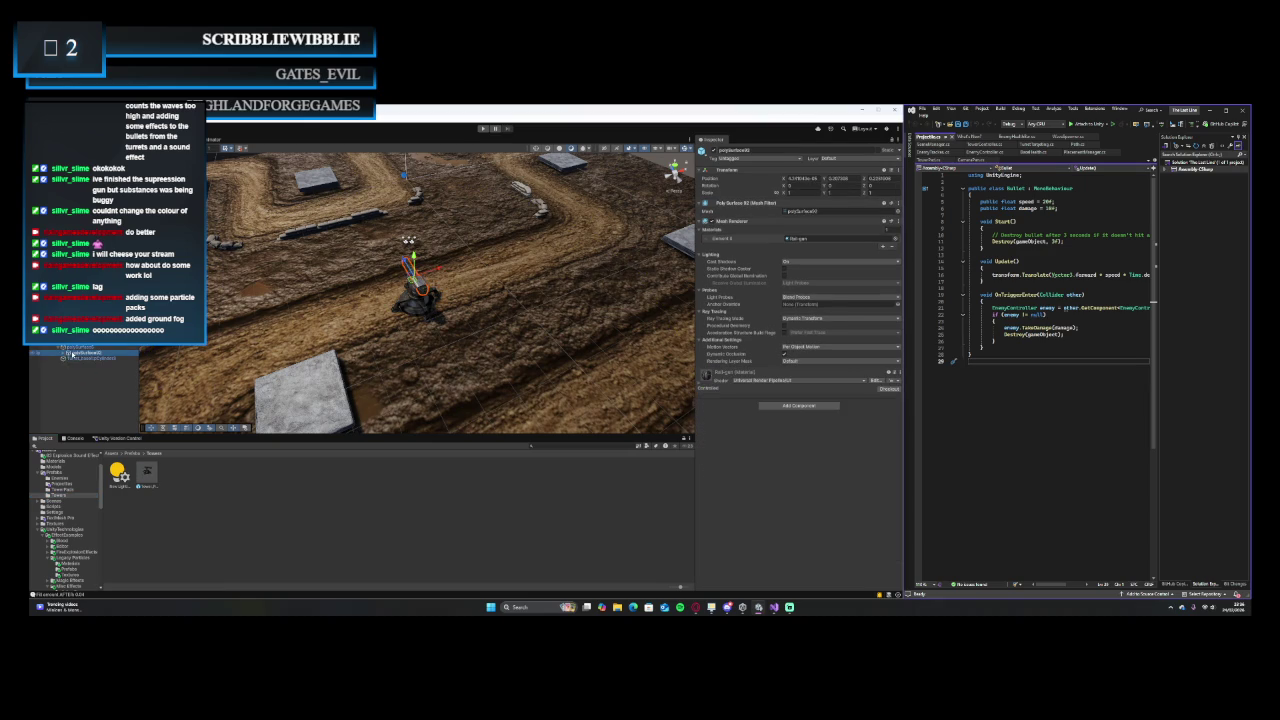
click(62, 353)
click(83, 358)
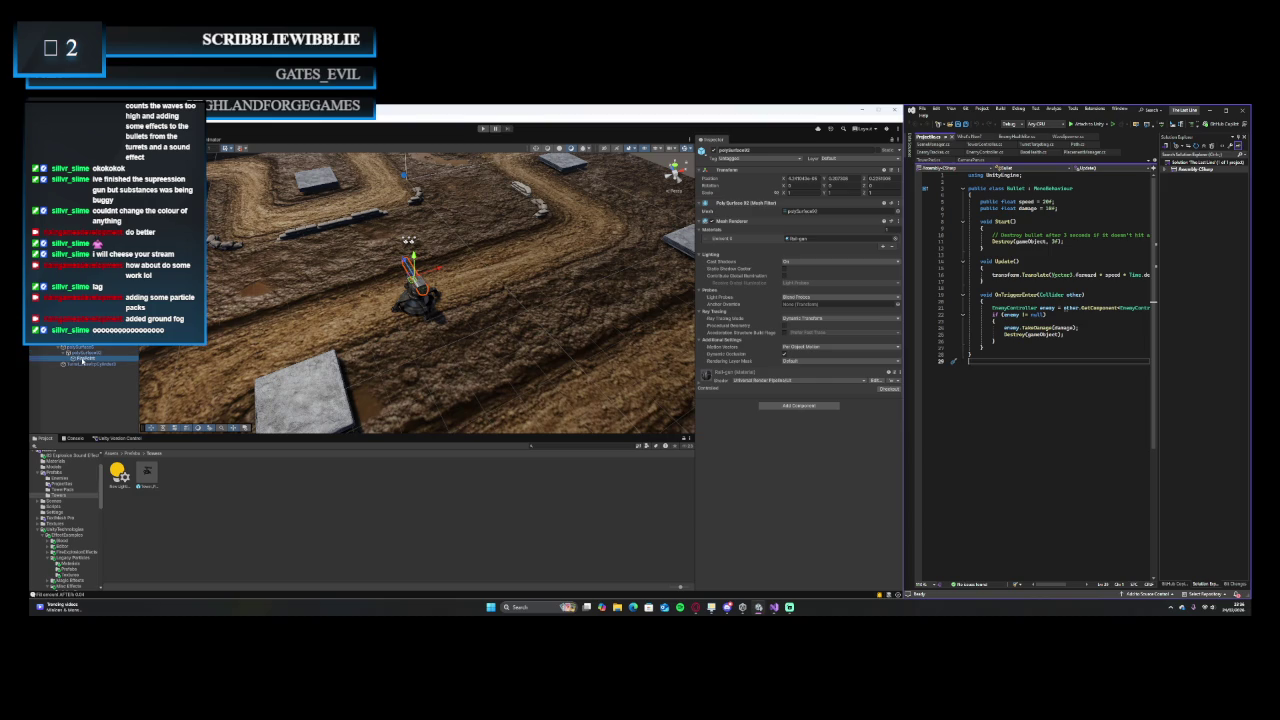
- Open the Particles effects folder in the Project window
scroll(66, 530, down, 10)
scroll(73, 560, up, 4)
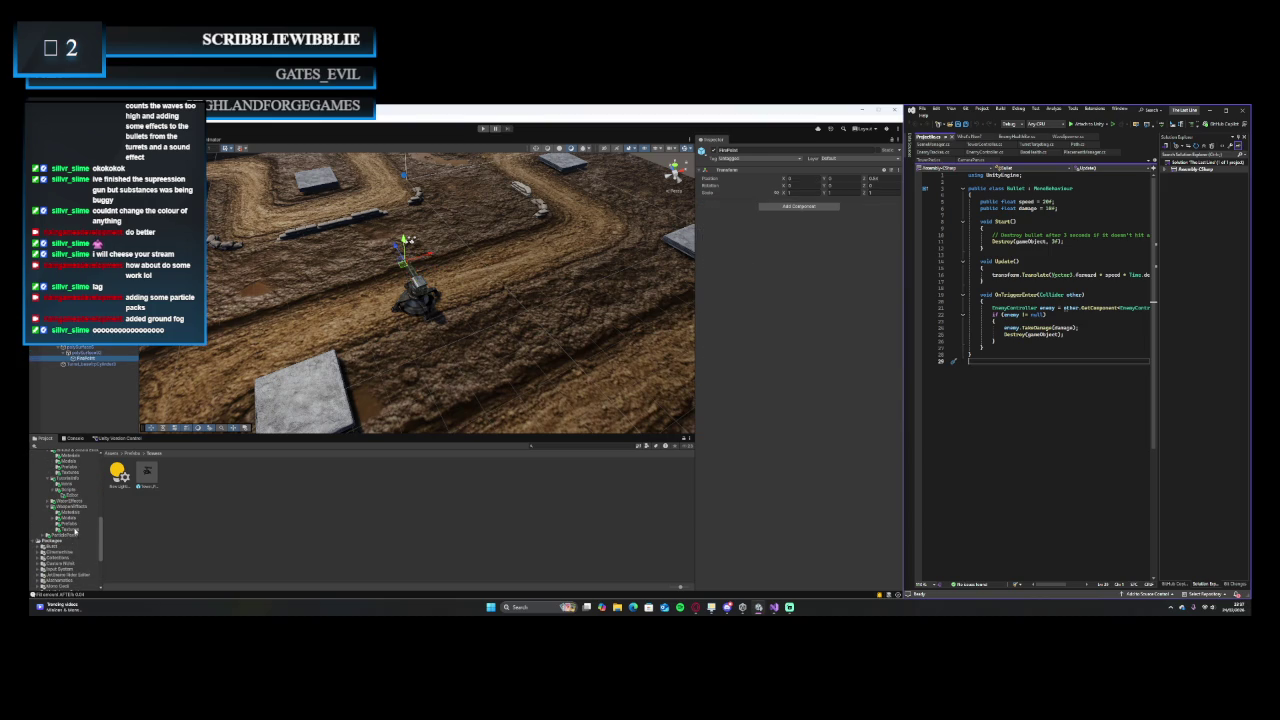
click(72, 524)
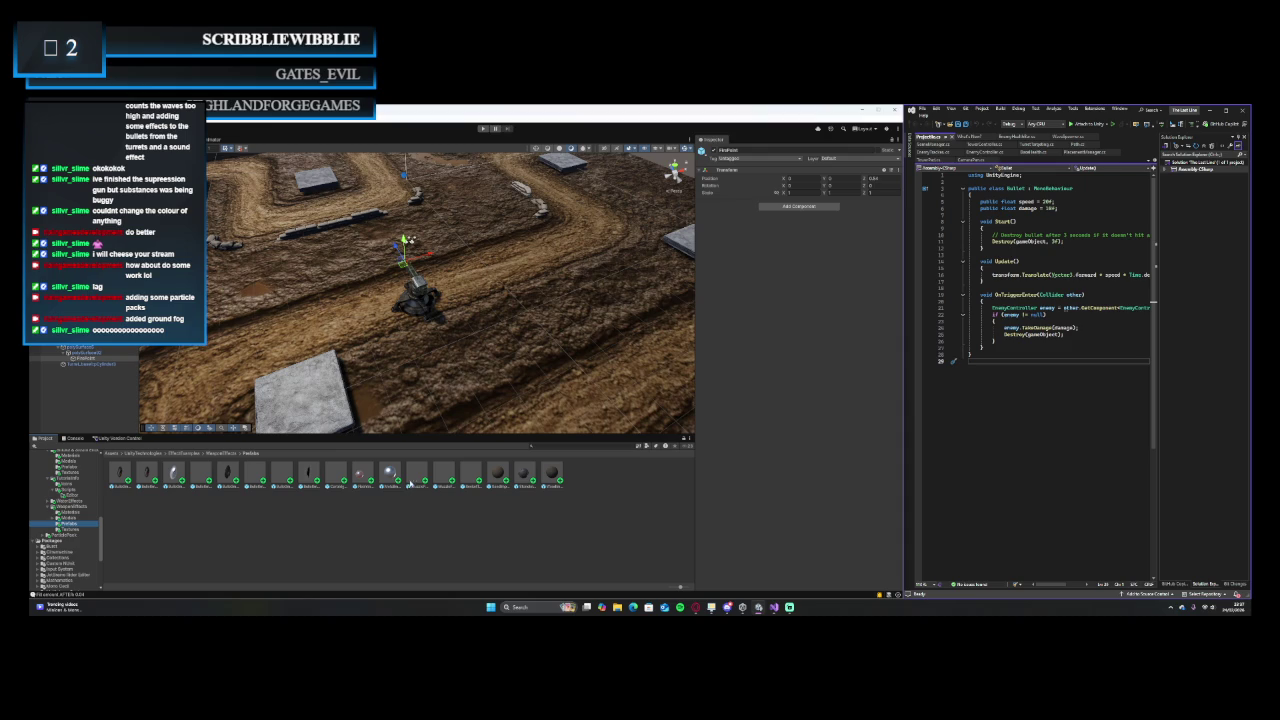
- Parent the MuzzleFlash effect under FirePoint and set its position to 0, 0, 0
mouse_move(418, 474)
mouse_down()
mouse_move(95, 364)
mouse_move(129, 364)
mouse_up()
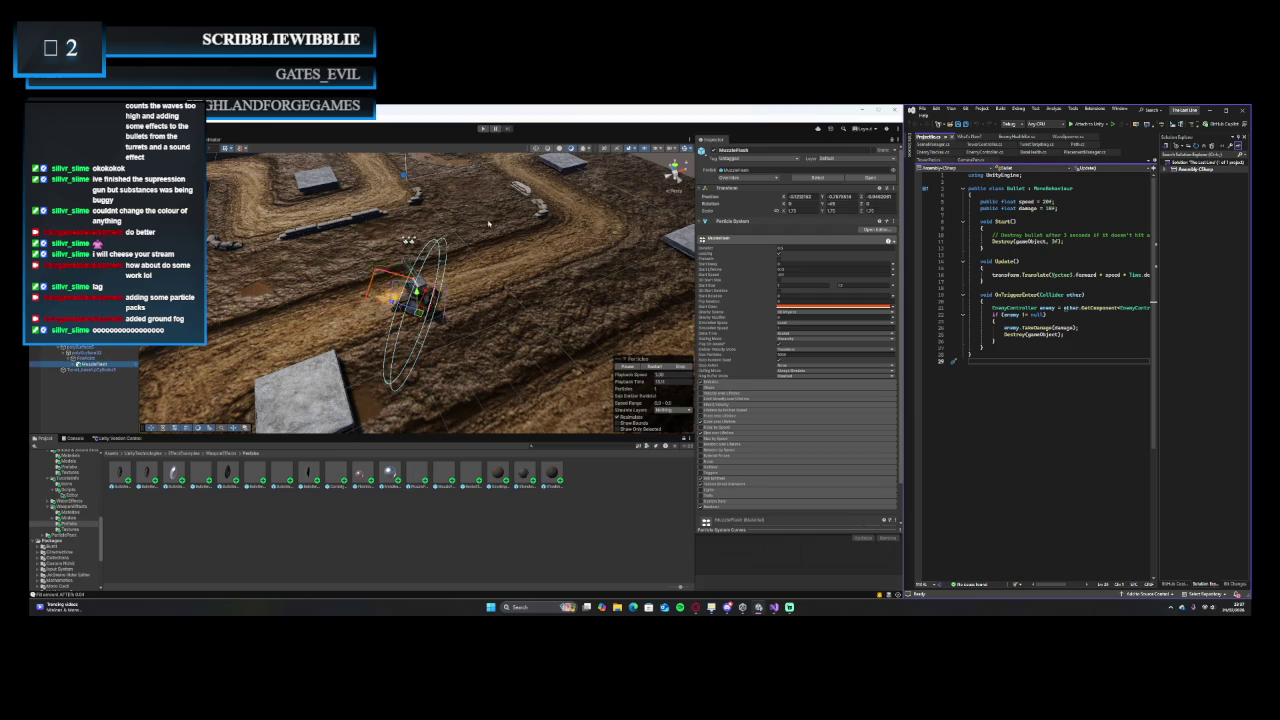
click(800, 196)
text(0)
key(Tab)
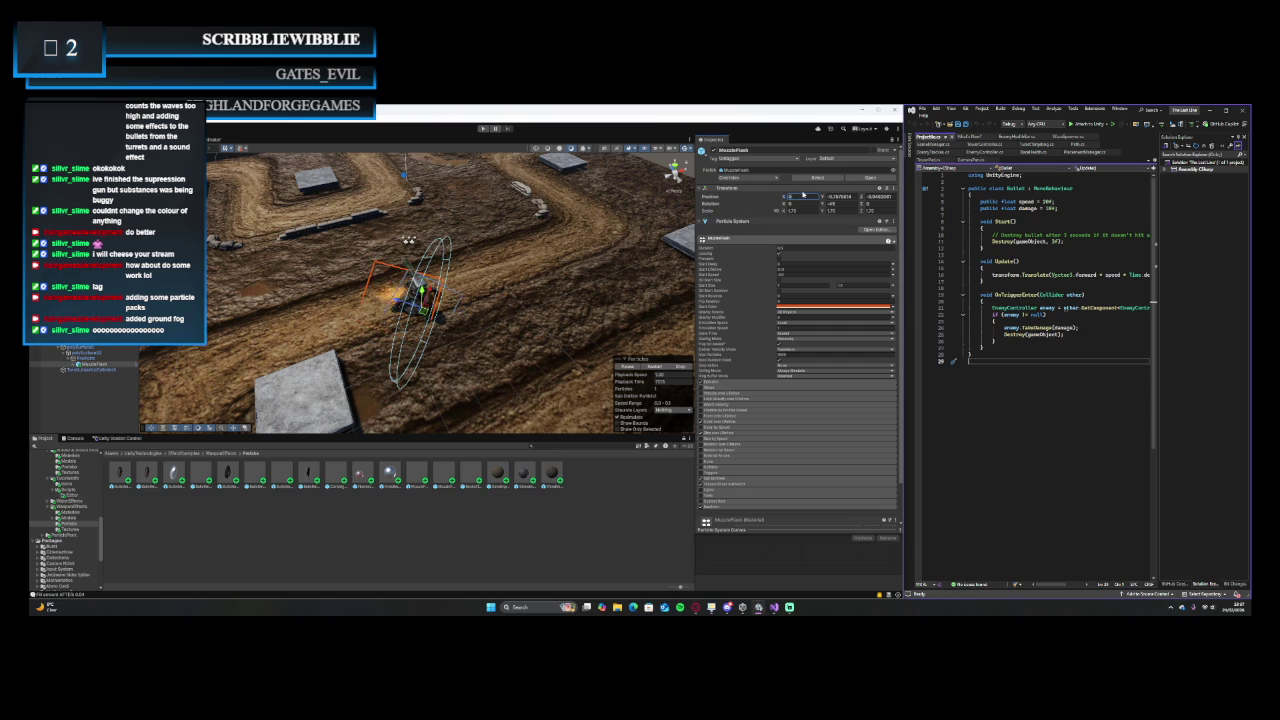
text(0)
key(Tab)
text(0)
key(Tab)
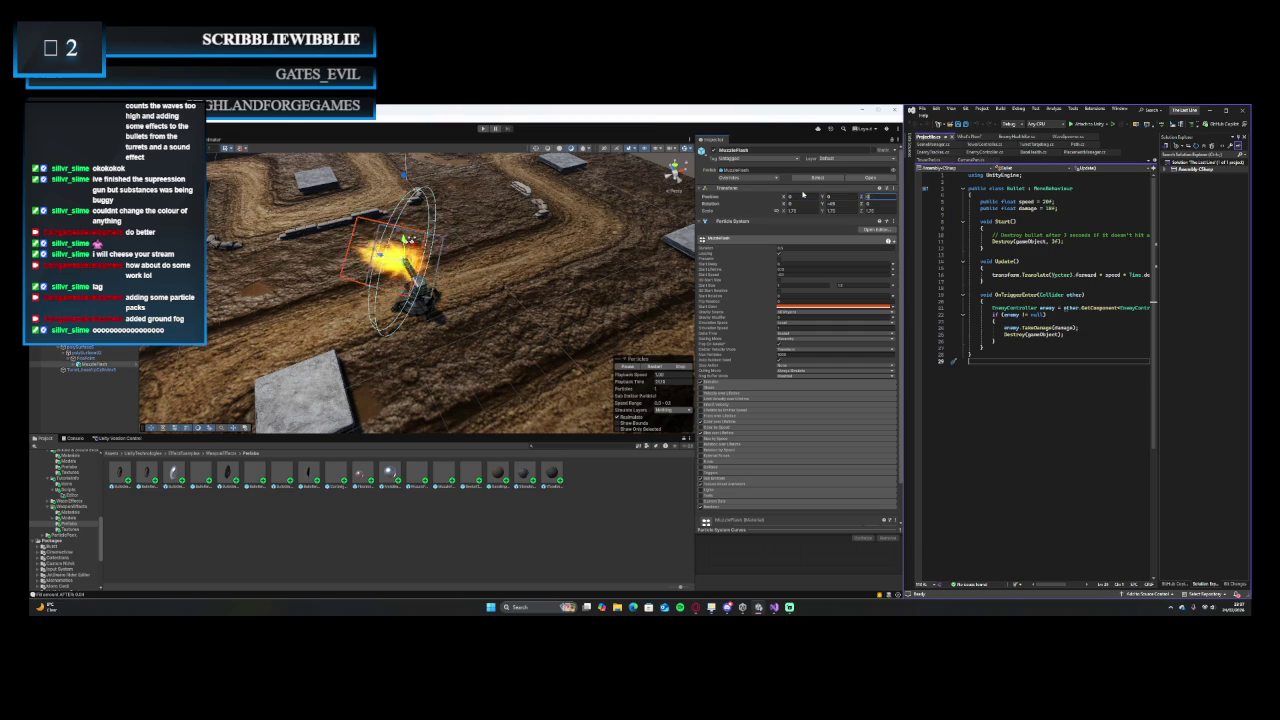
- Zero the muzzle flash rotation and set its scale to 0.5
click(830, 203)
text(0)
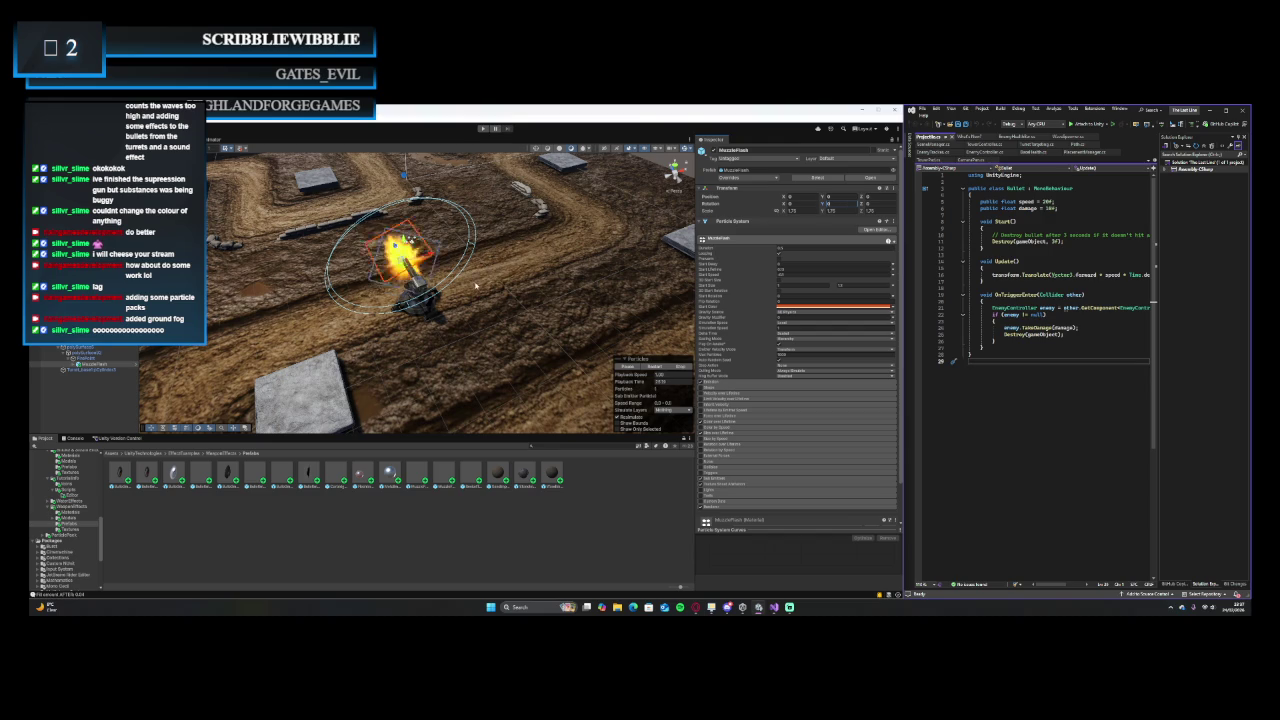
drag(599, 285, 505, 255)
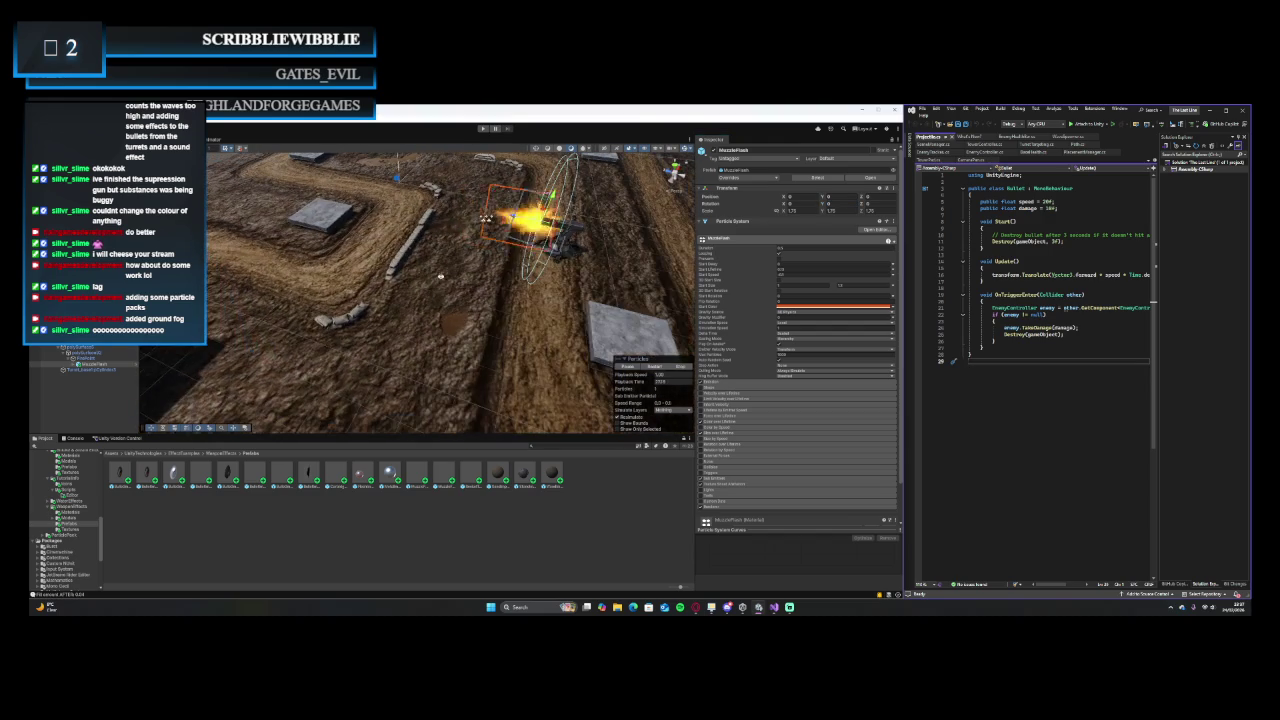
scroll(505, 255, up, 5)
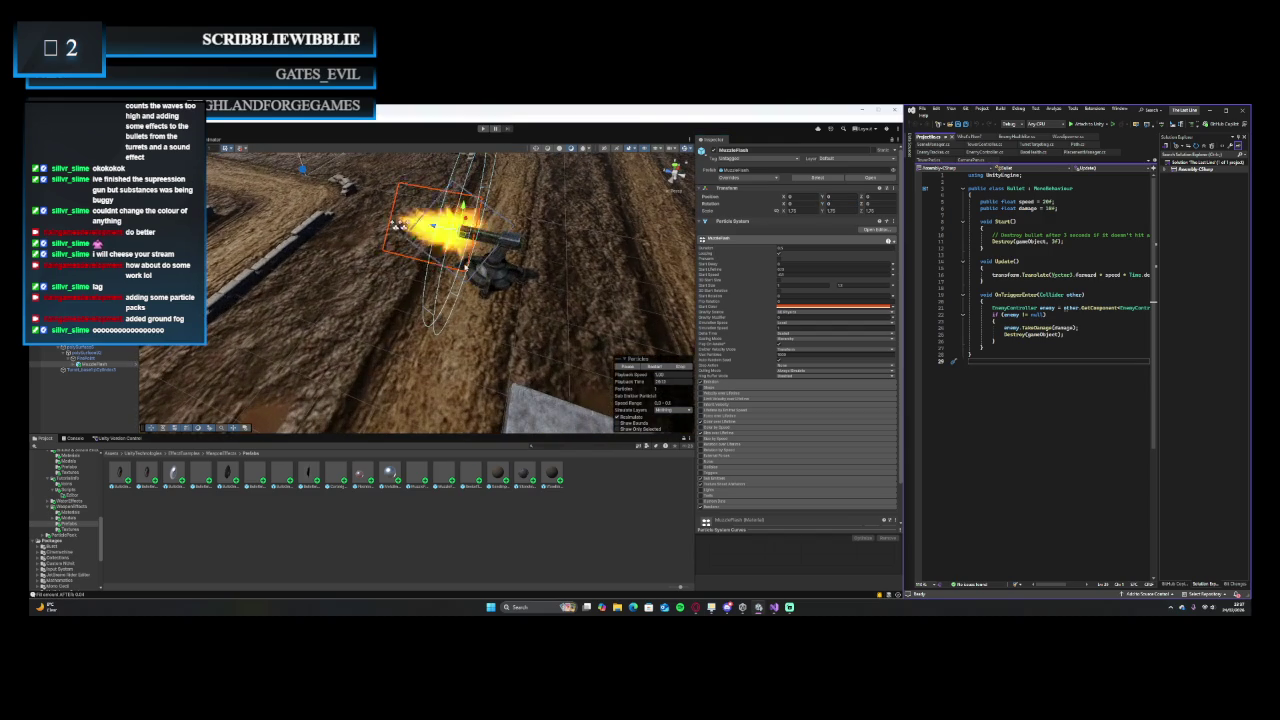
click(829, 210)
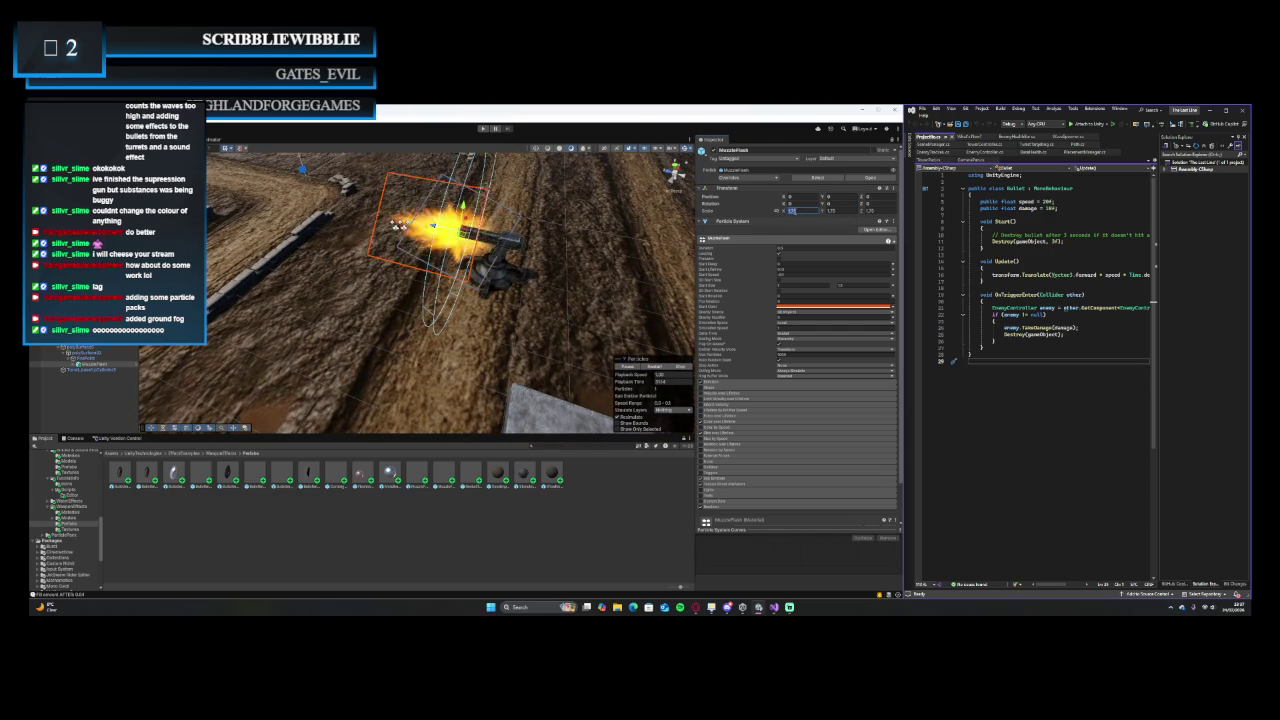
text(0.5)
key(Tab)
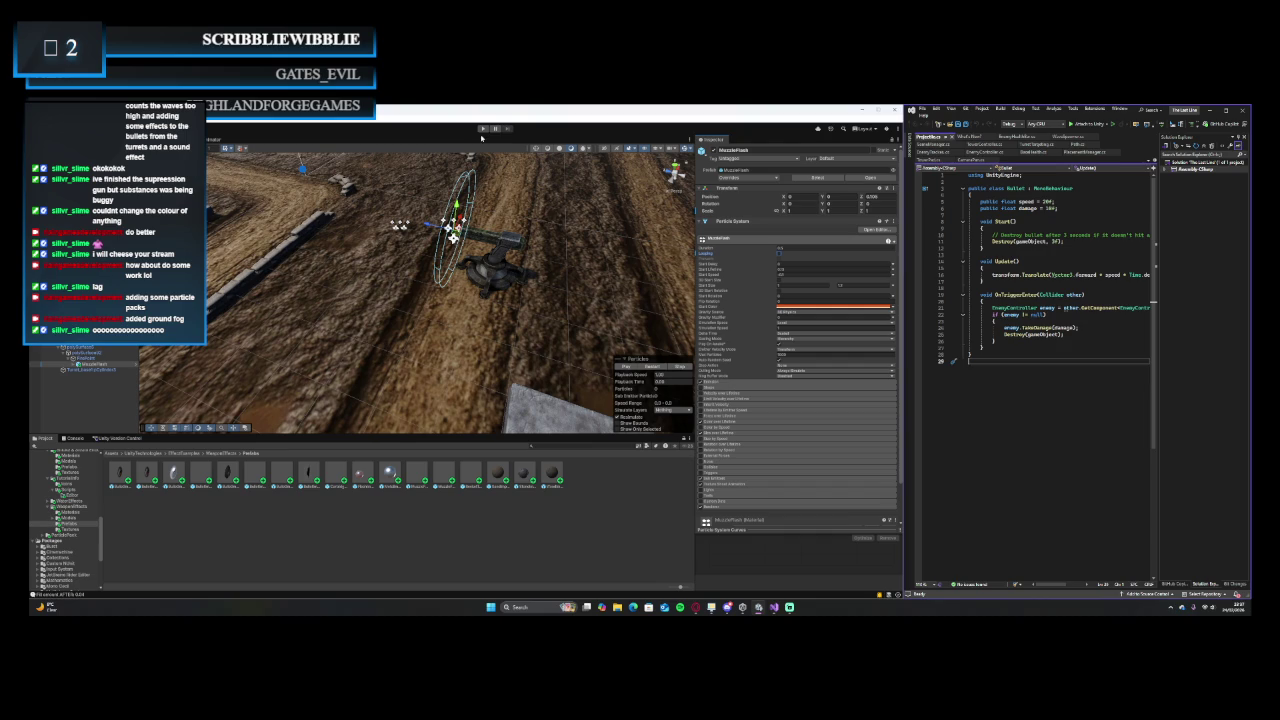
- Read the Prewarm option's tooltip in the Particle System inspector
mouse_move(749, 260)
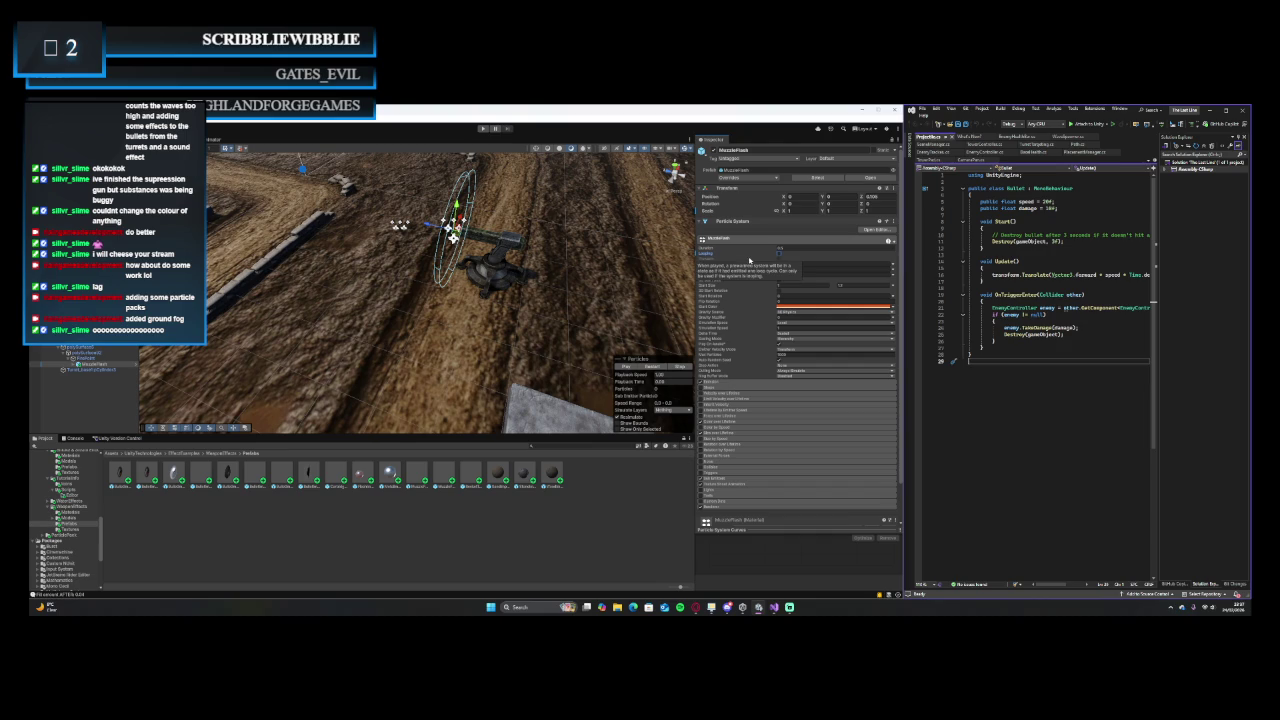
scroll(730, 240, down, 1)
scroll(705, 205, up, 1)
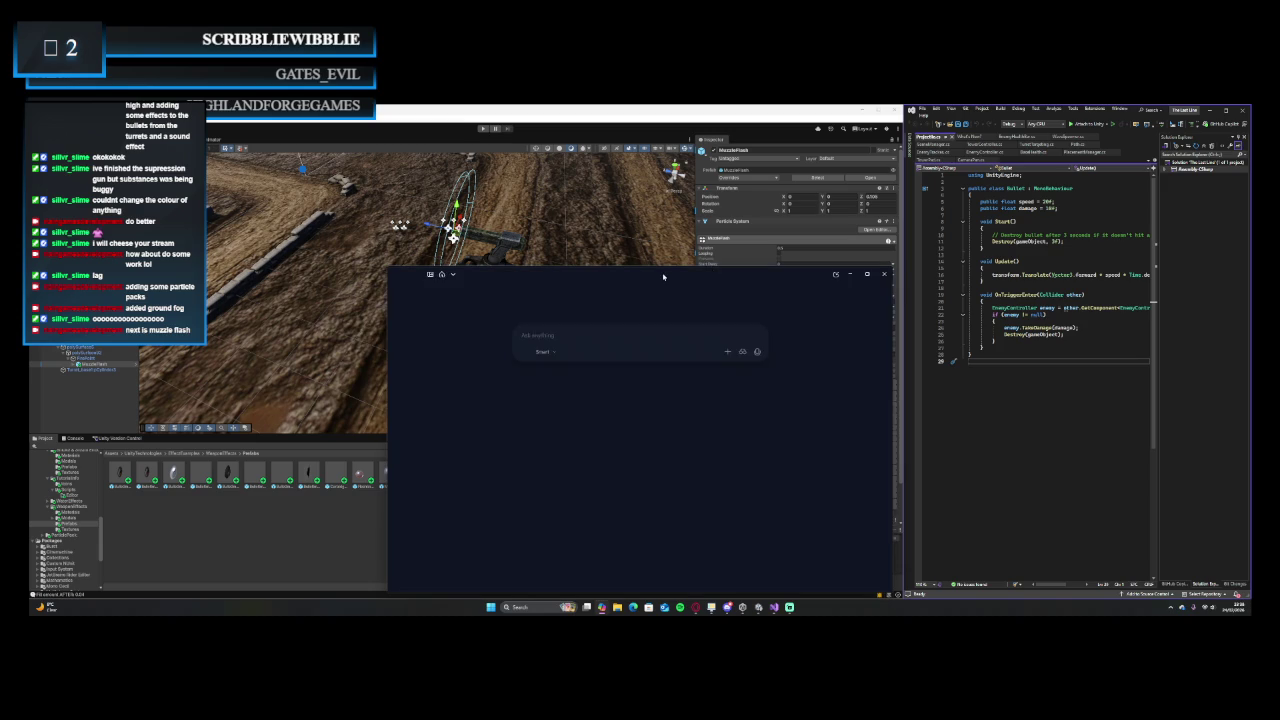
- Close the Copilot assistant window so Visual Studio and Unity are fully visible
key(alt+F4)
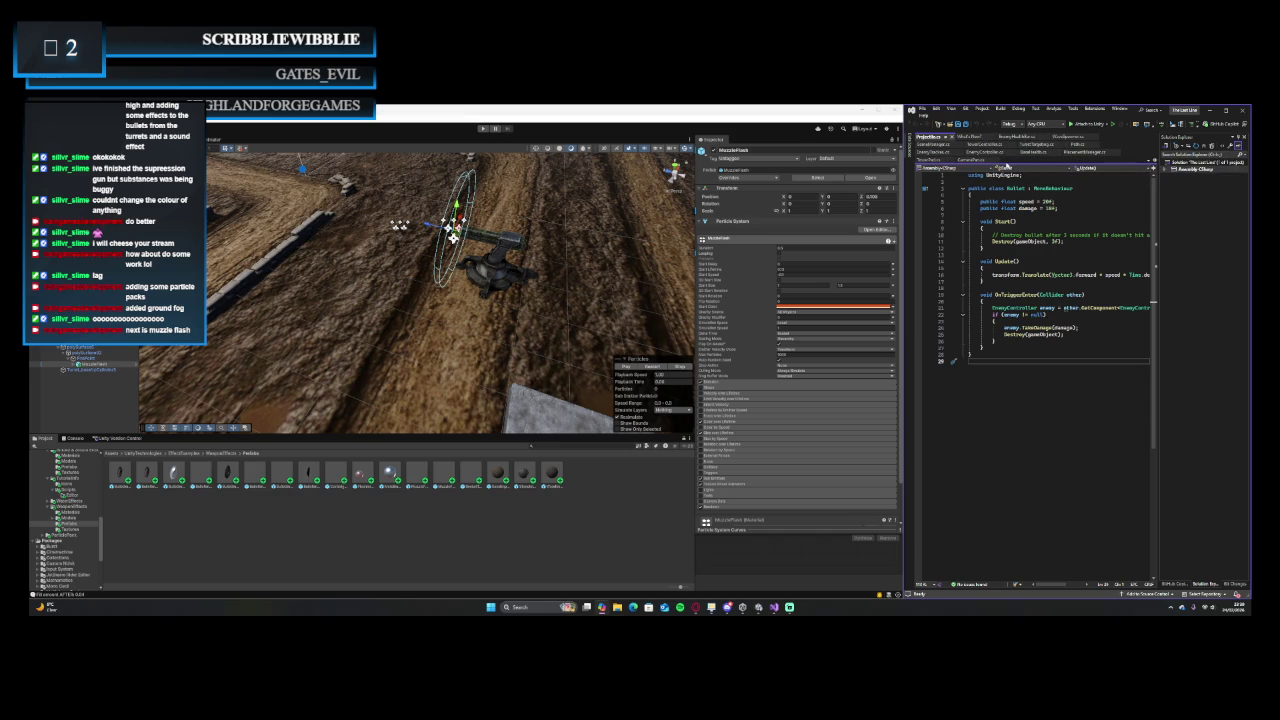
- Reload the externally changed TurretController.cs, then bring up TurretTargeting.cs
click(988, 144)
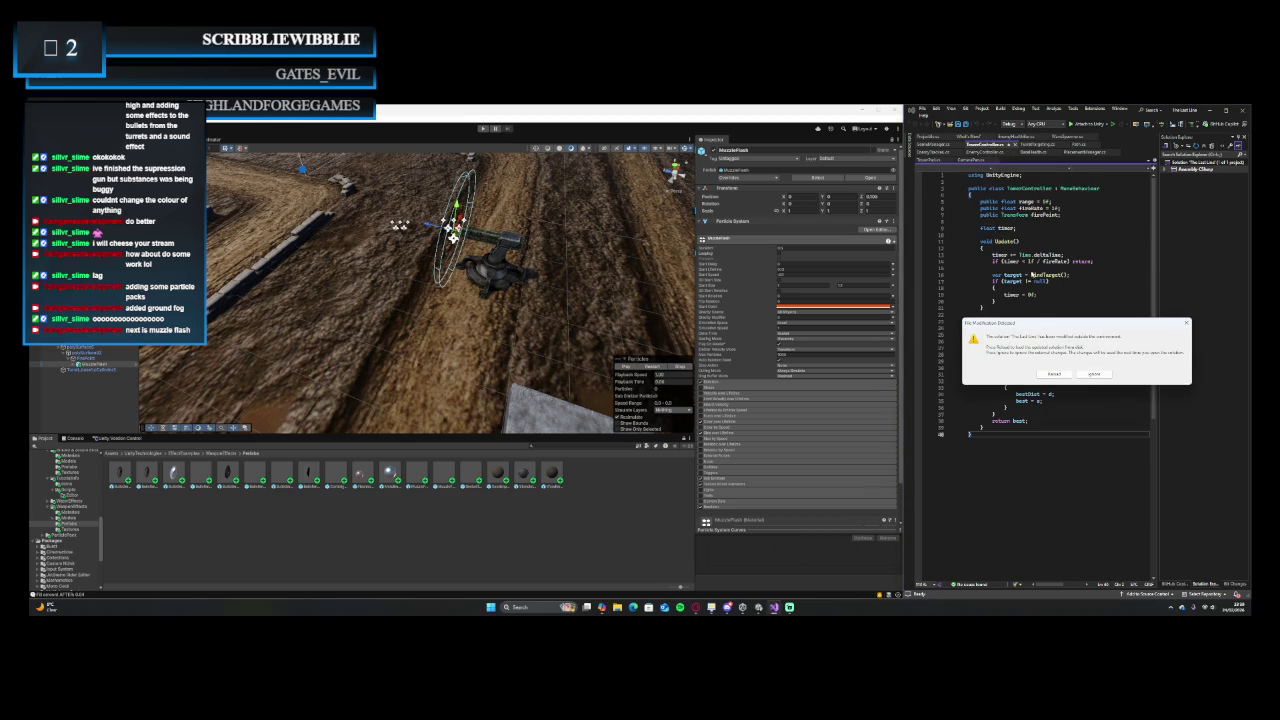
click(1054, 374)
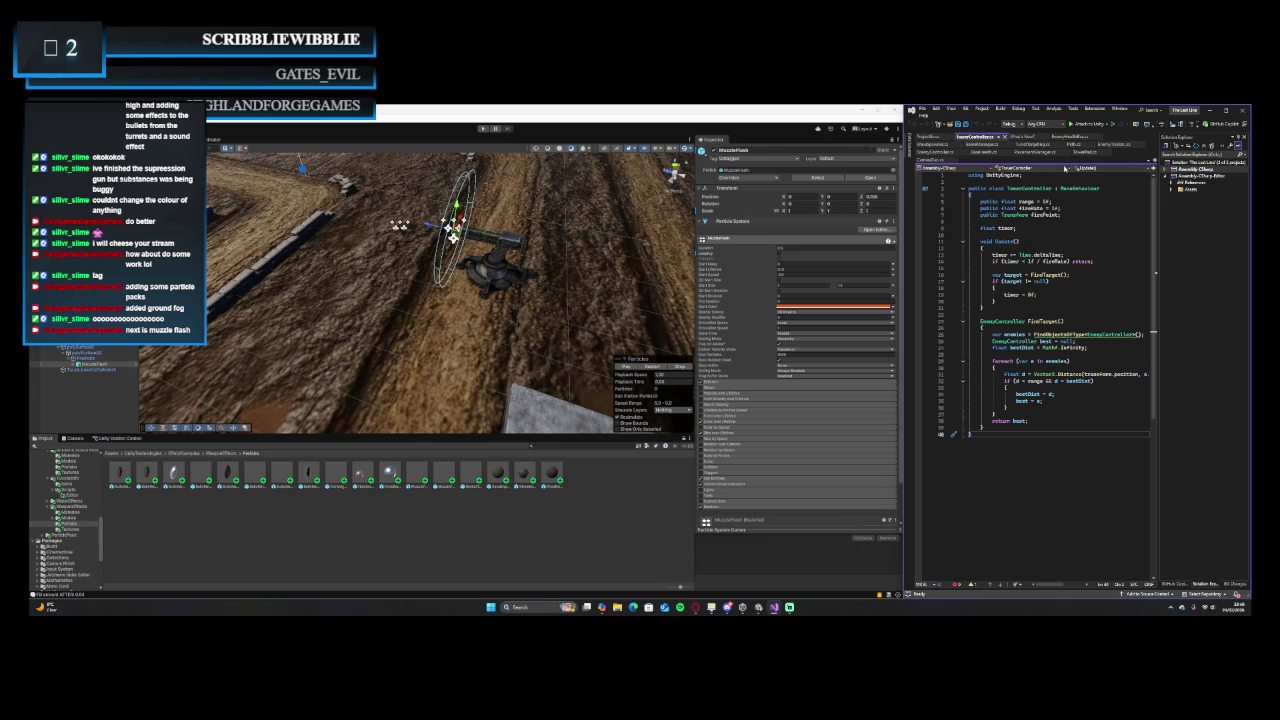
click(1041, 146)
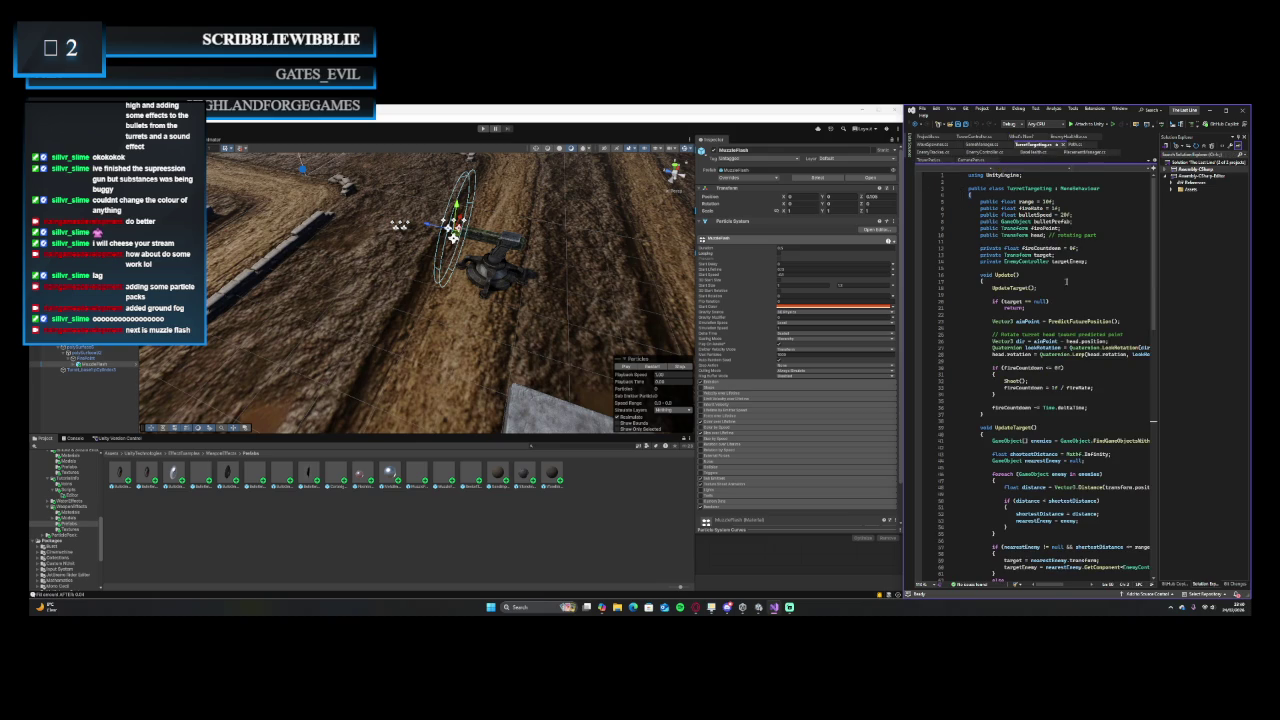
- Paste the firePoint and muzzleFlashPrefab fields after targetEnemy and delete the duplicate firePoint line
scroll(1101, 356, down, 4)
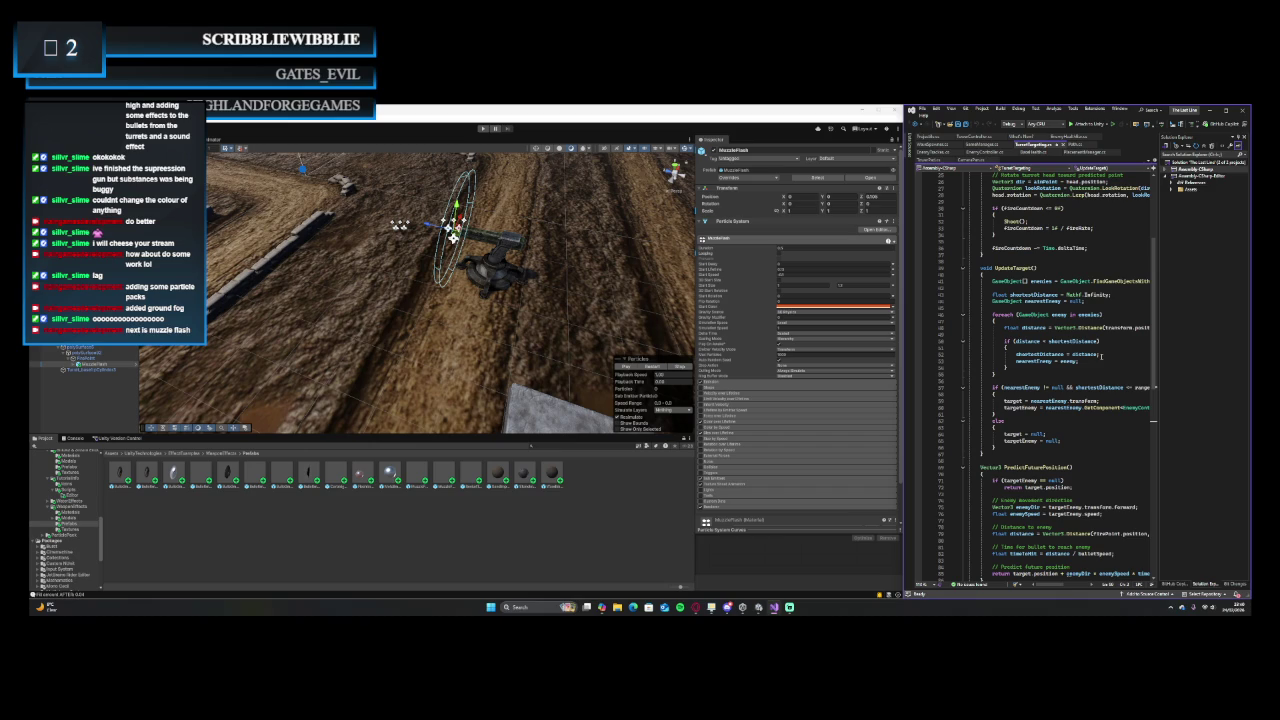
scroll(1101, 355, down, 2)
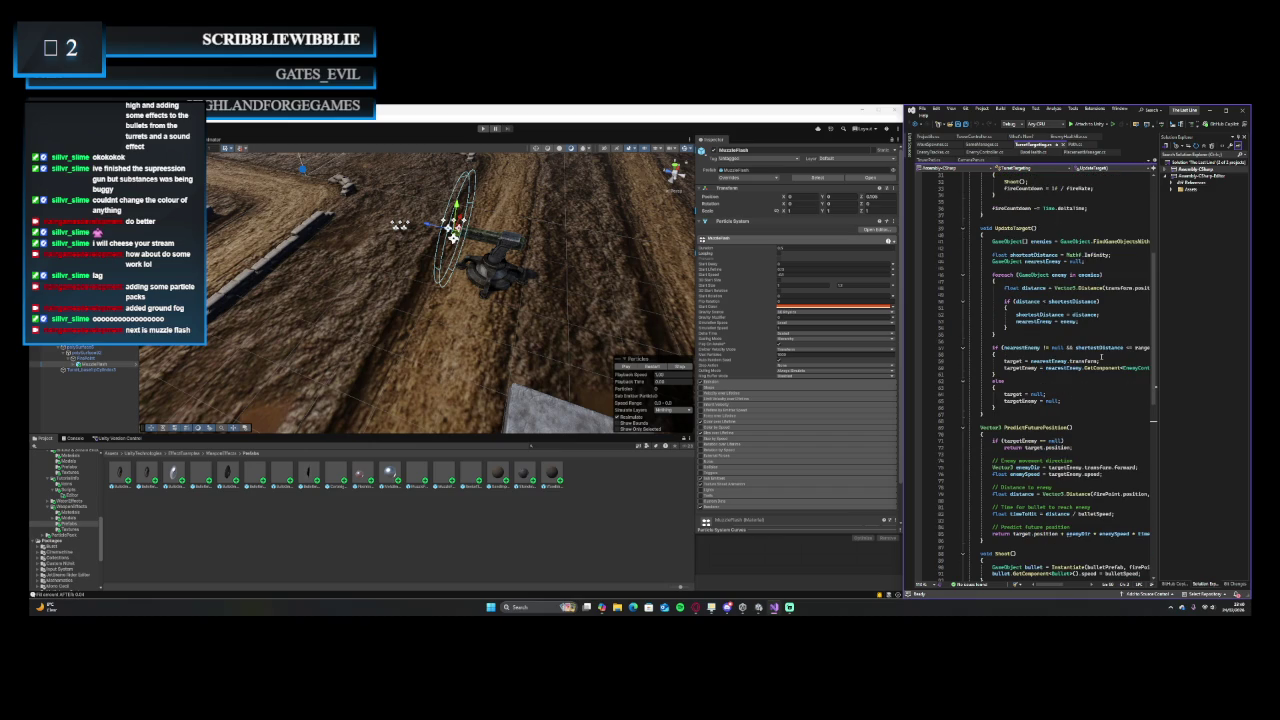
scroll(1101, 356, down, 3)
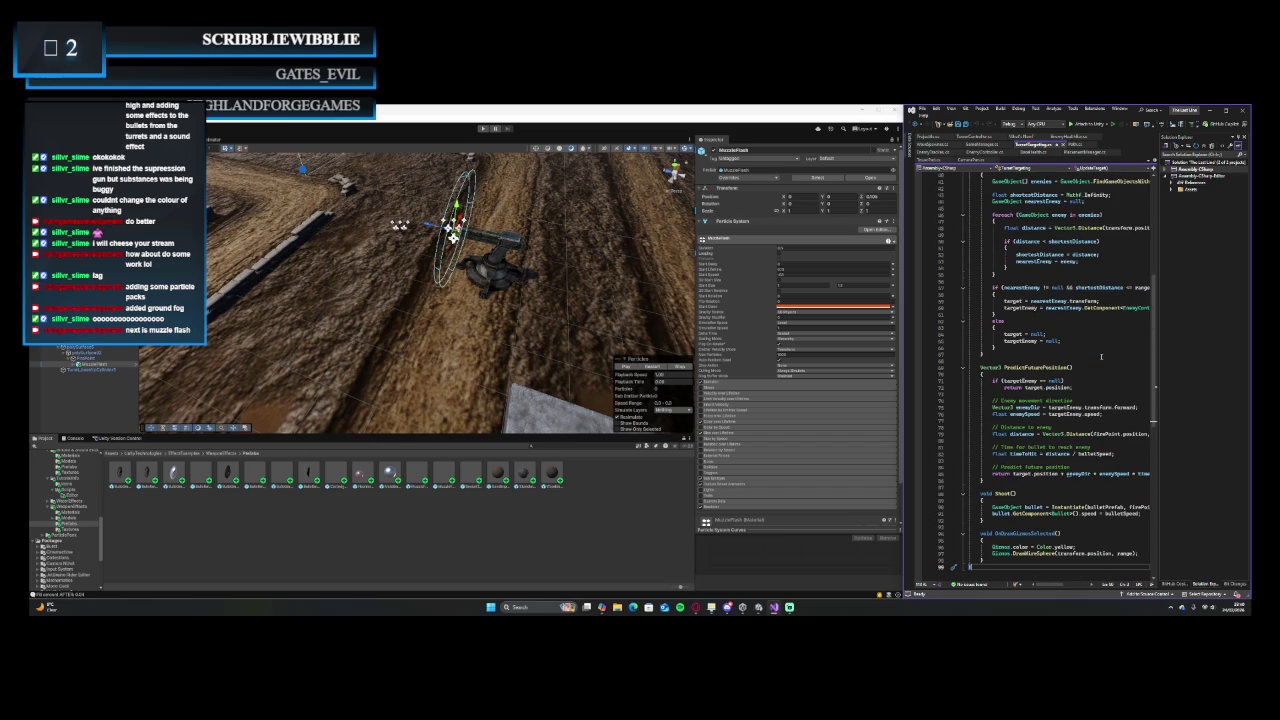
scroll(1101, 356, down, 3)
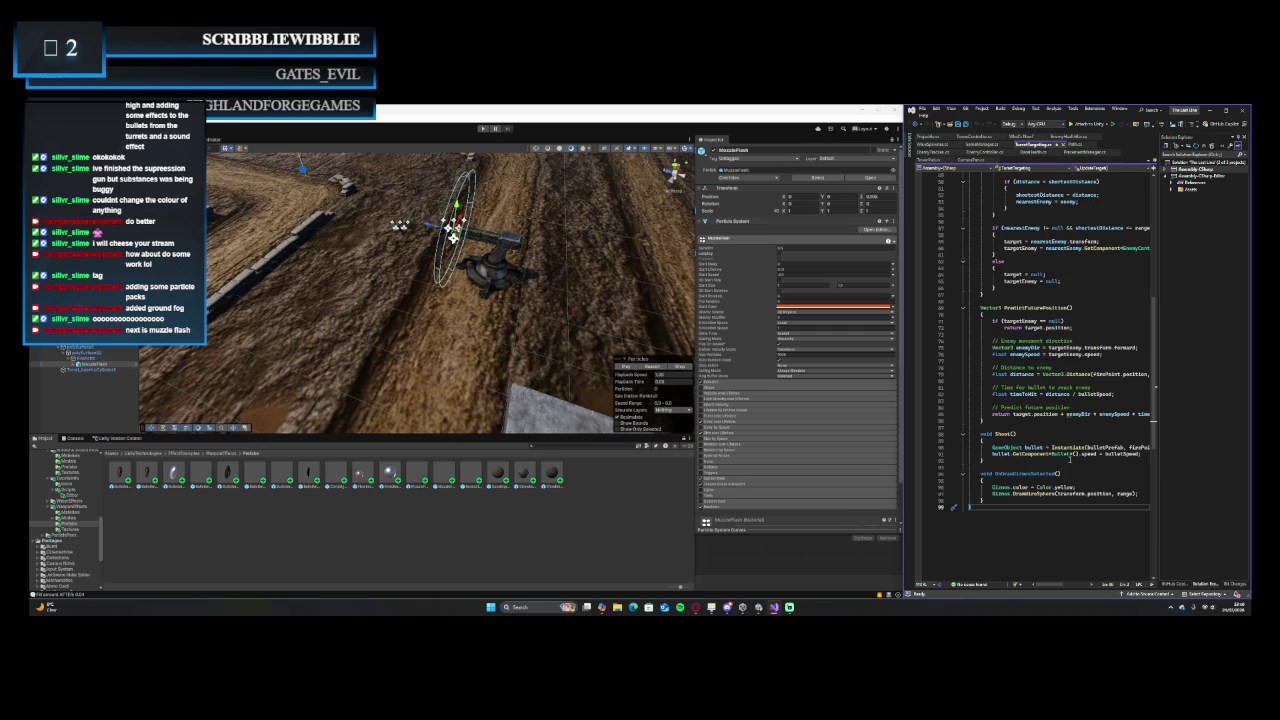
scroll(1070, 458, up, 15)
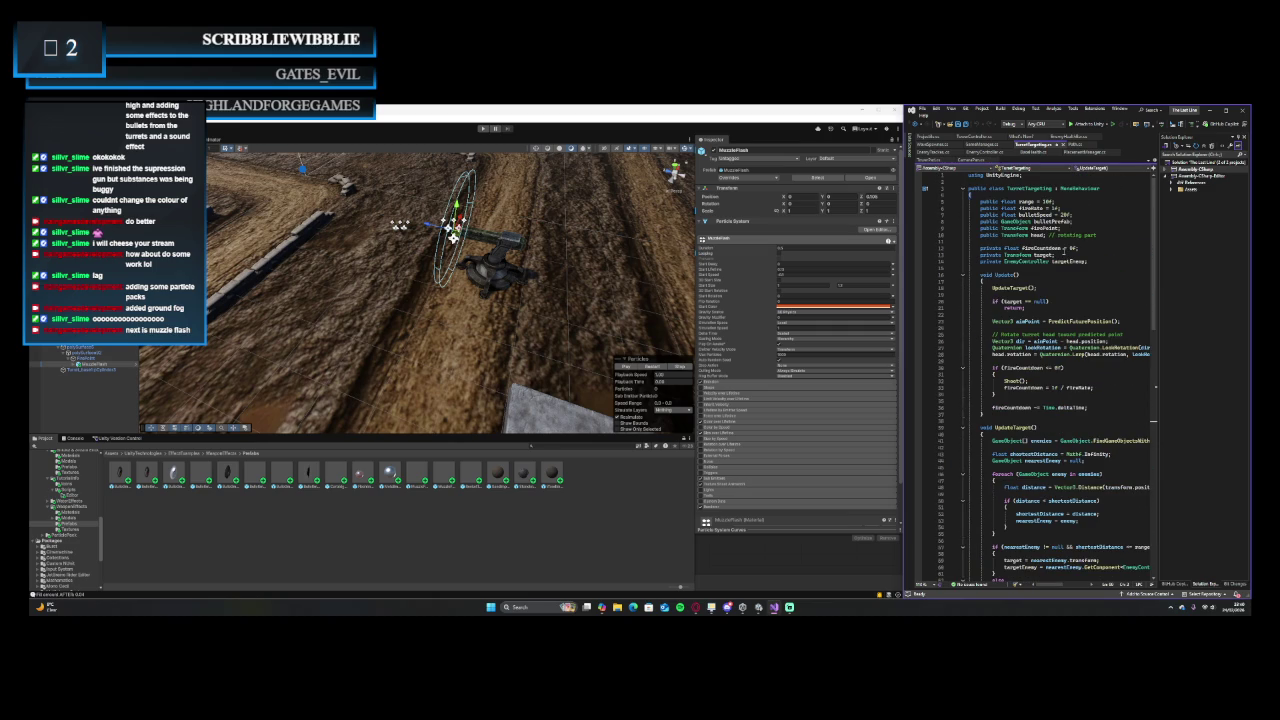
click(1105, 264)
key(ctrl+v)
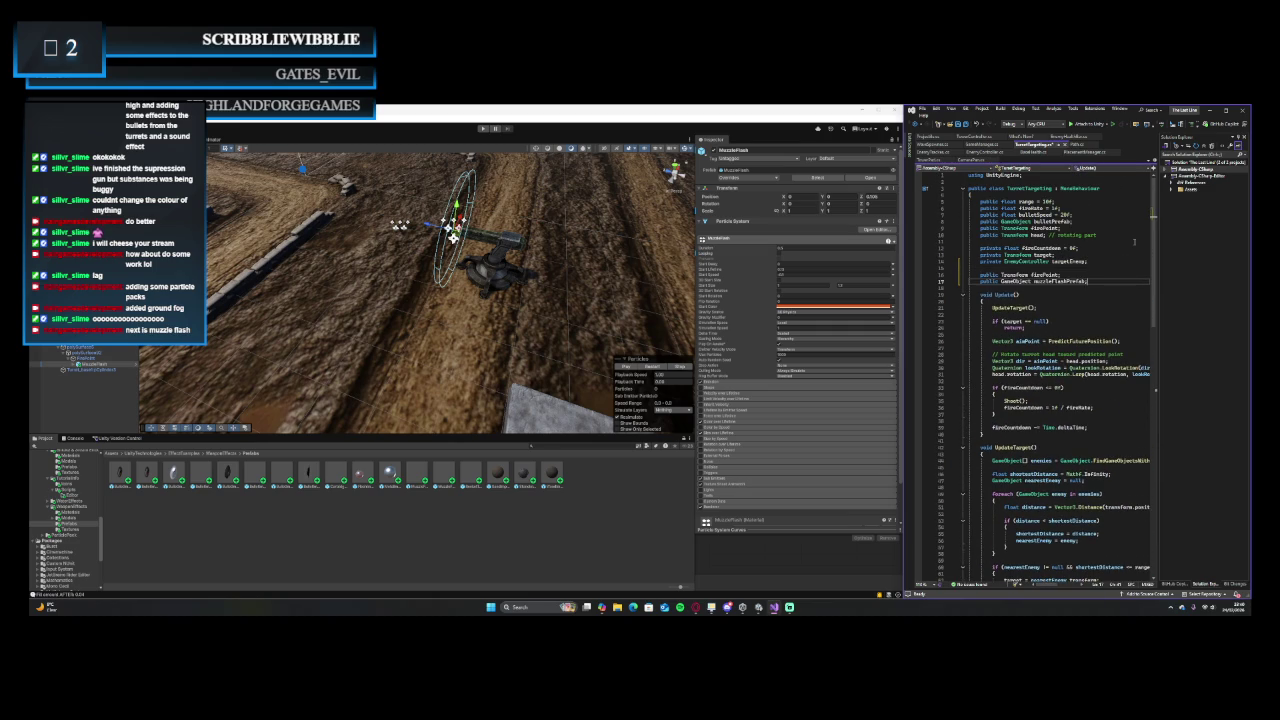
mouse_move(1042, 276)
drag(1067, 275, 914, 276)
key(BackSpace)
key(BackSpace)
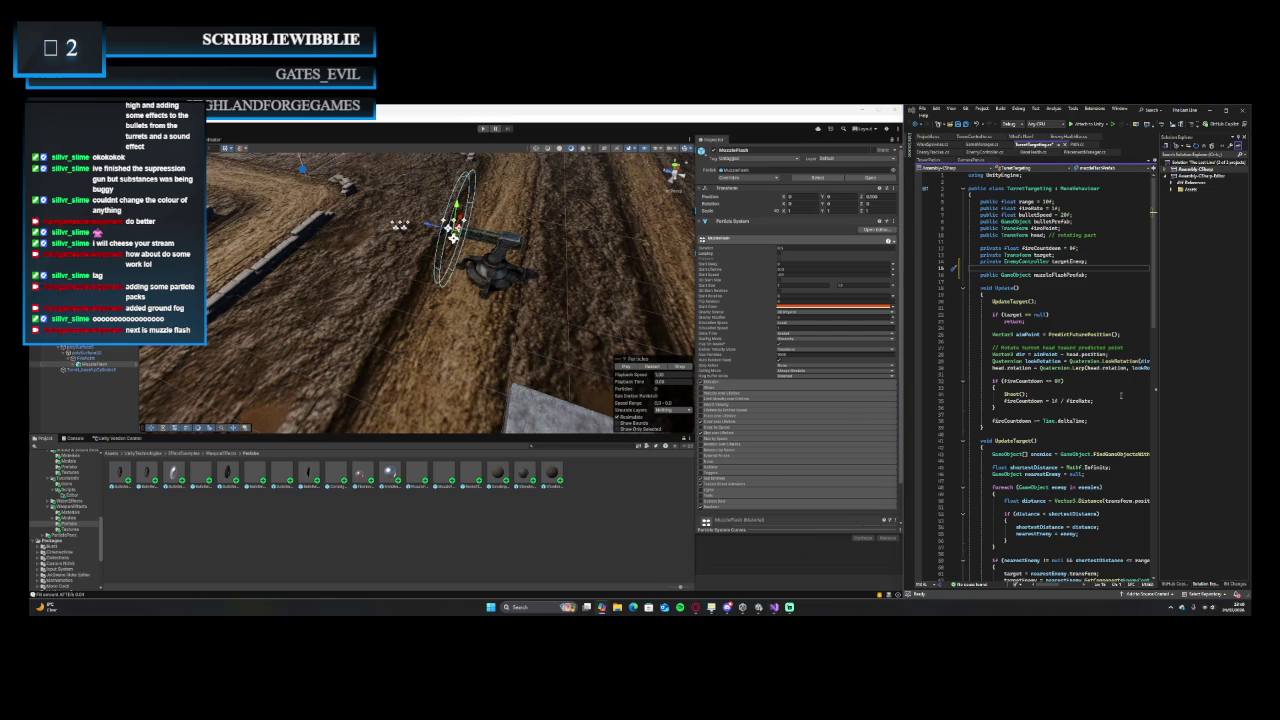
- Add a muzzleFlashPrefab Instantiate line at the fire point inside Shoot(), and save the script
scroll(1121, 396, down, 10)
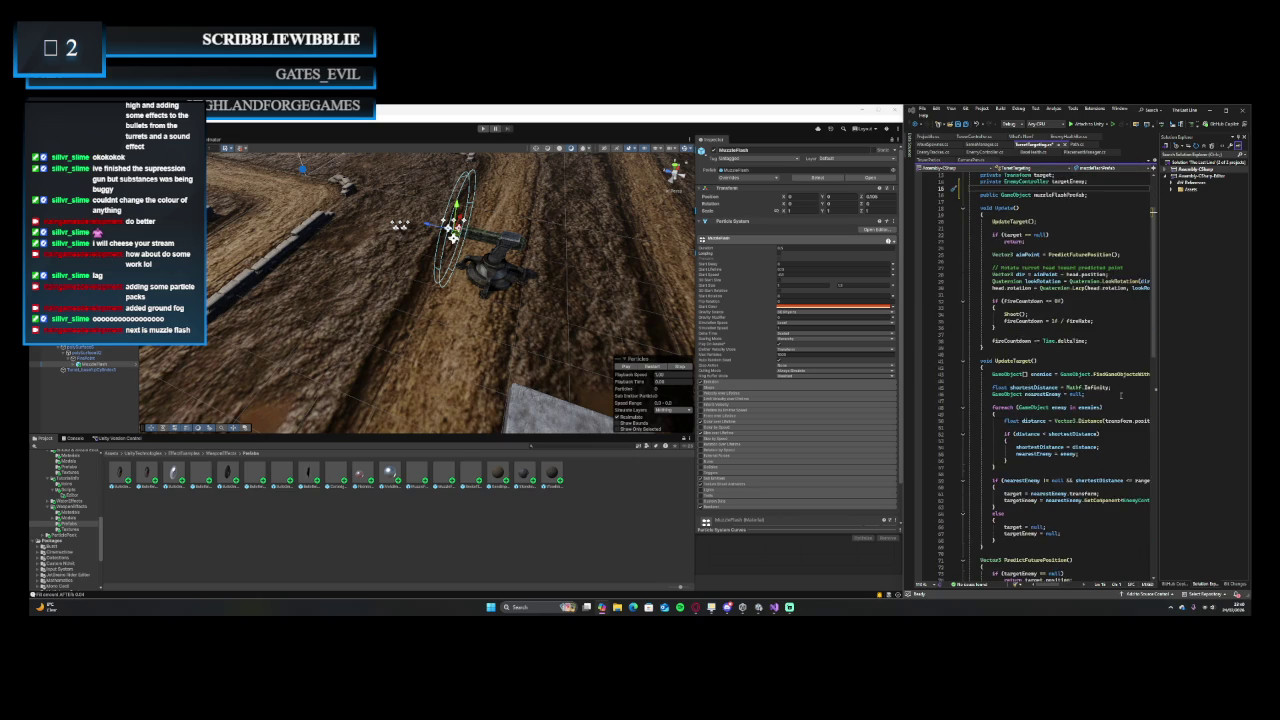
scroll(1121, 395, down, 9)
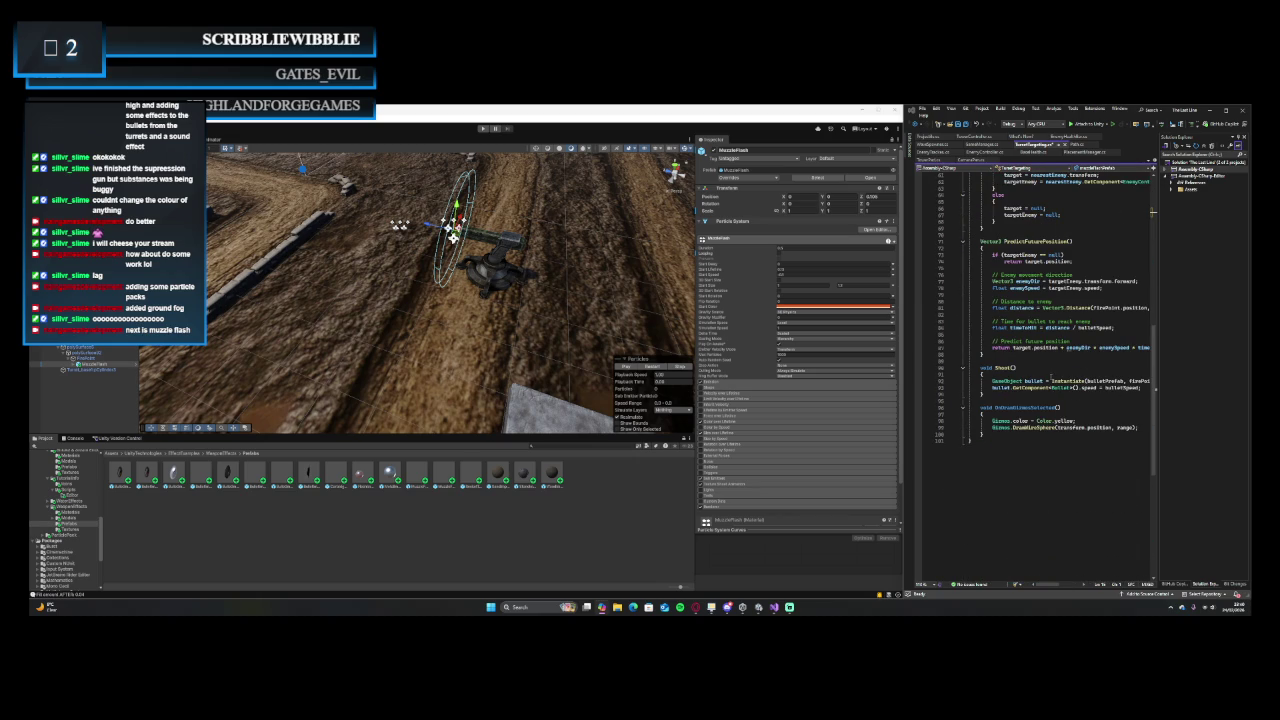
click(1051, 376)
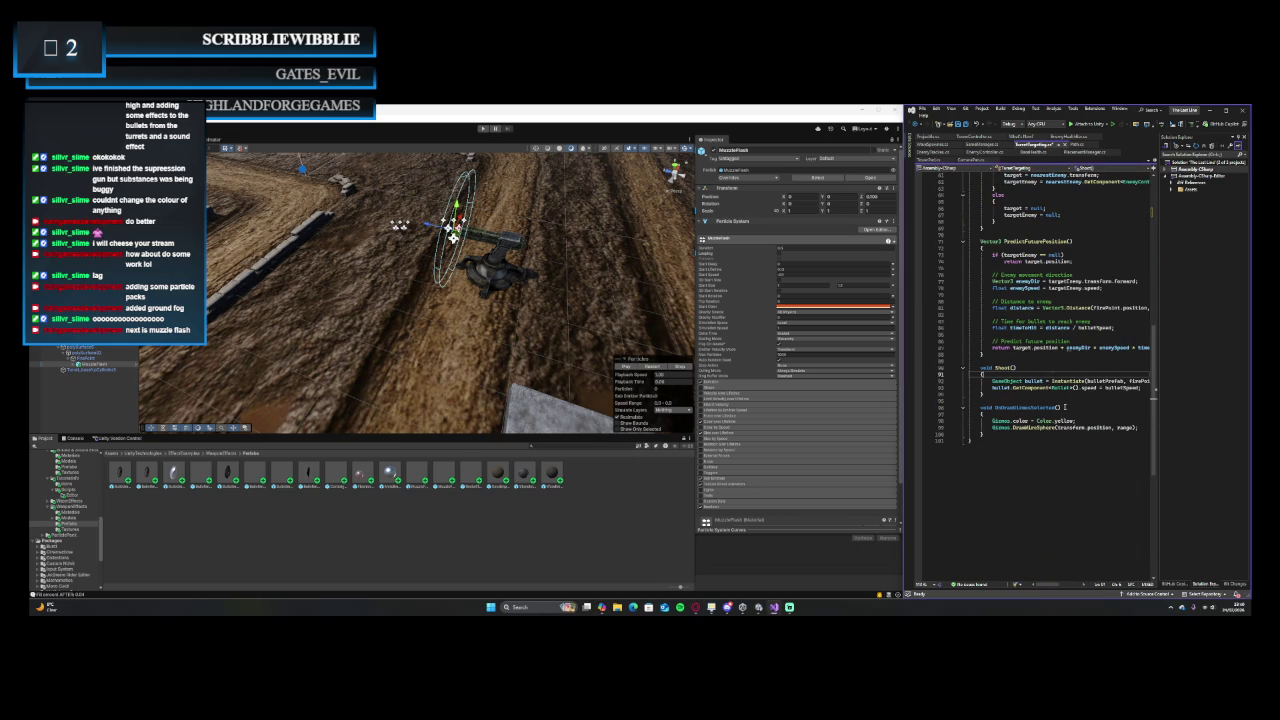
click(1145, 390)
key(Return)
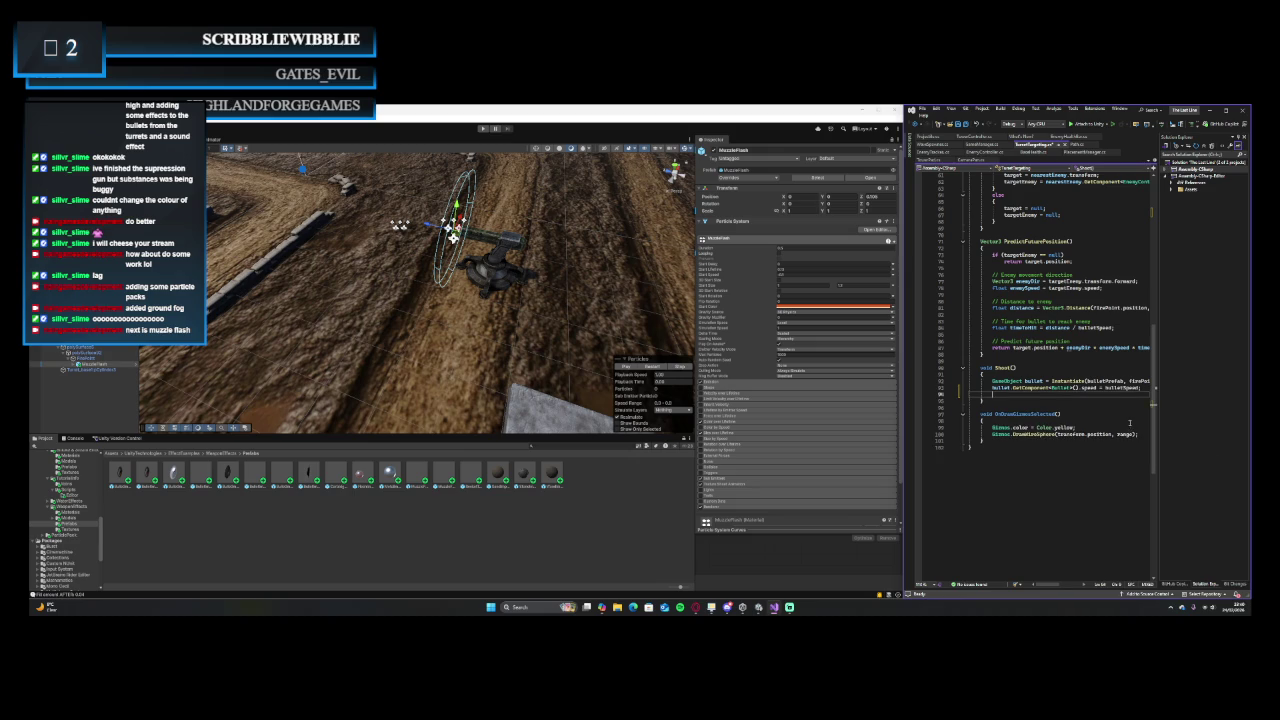
key(Tab)
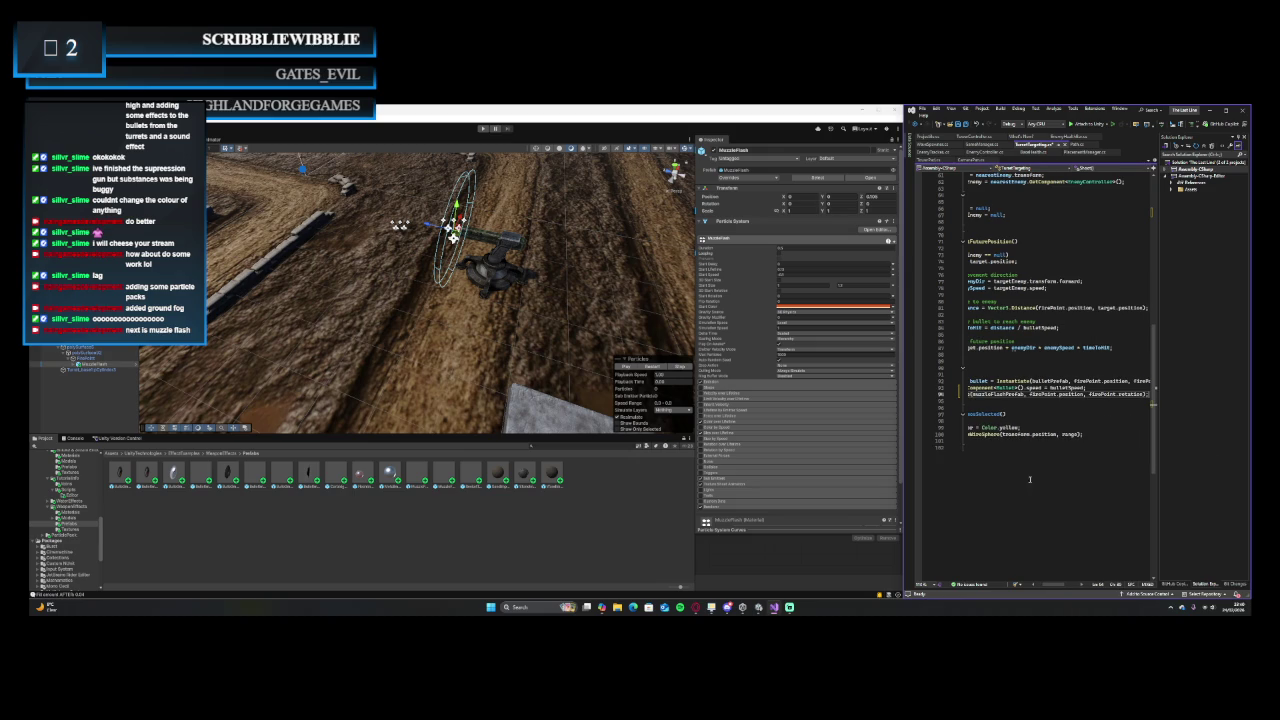
scroll(1042, 584, left, 3)
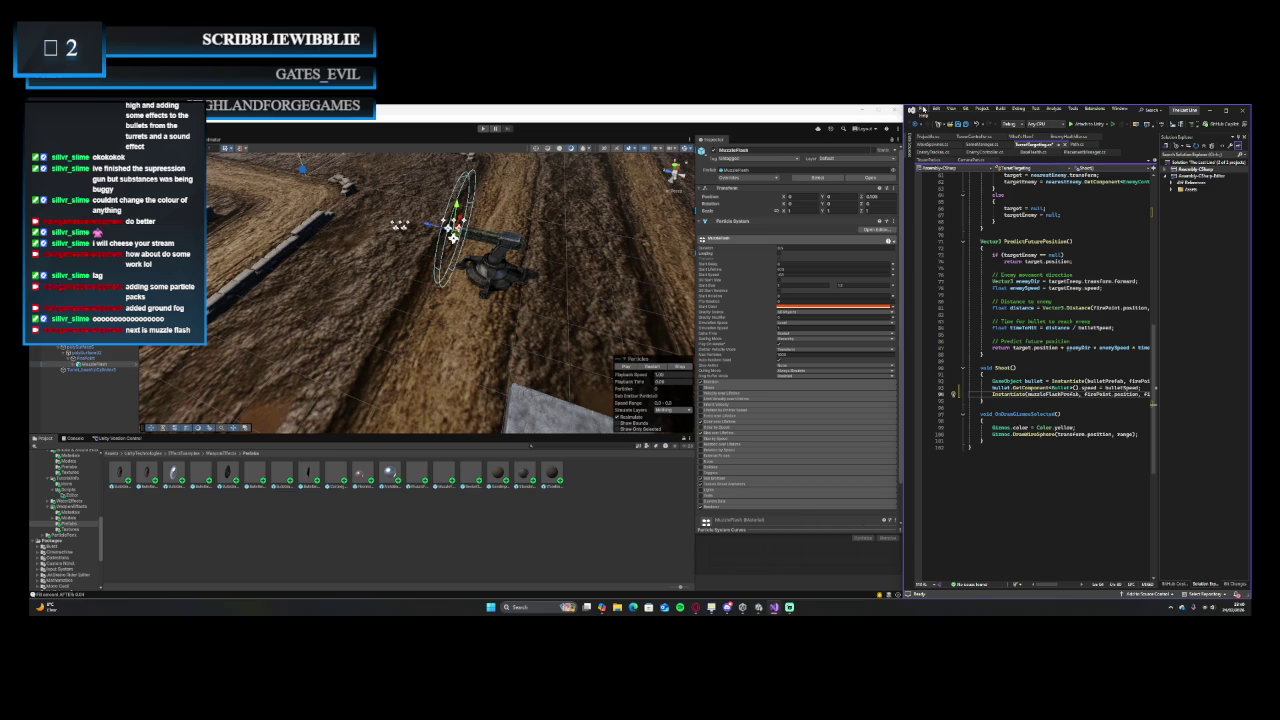
click(920, 108)
click(960, 195)
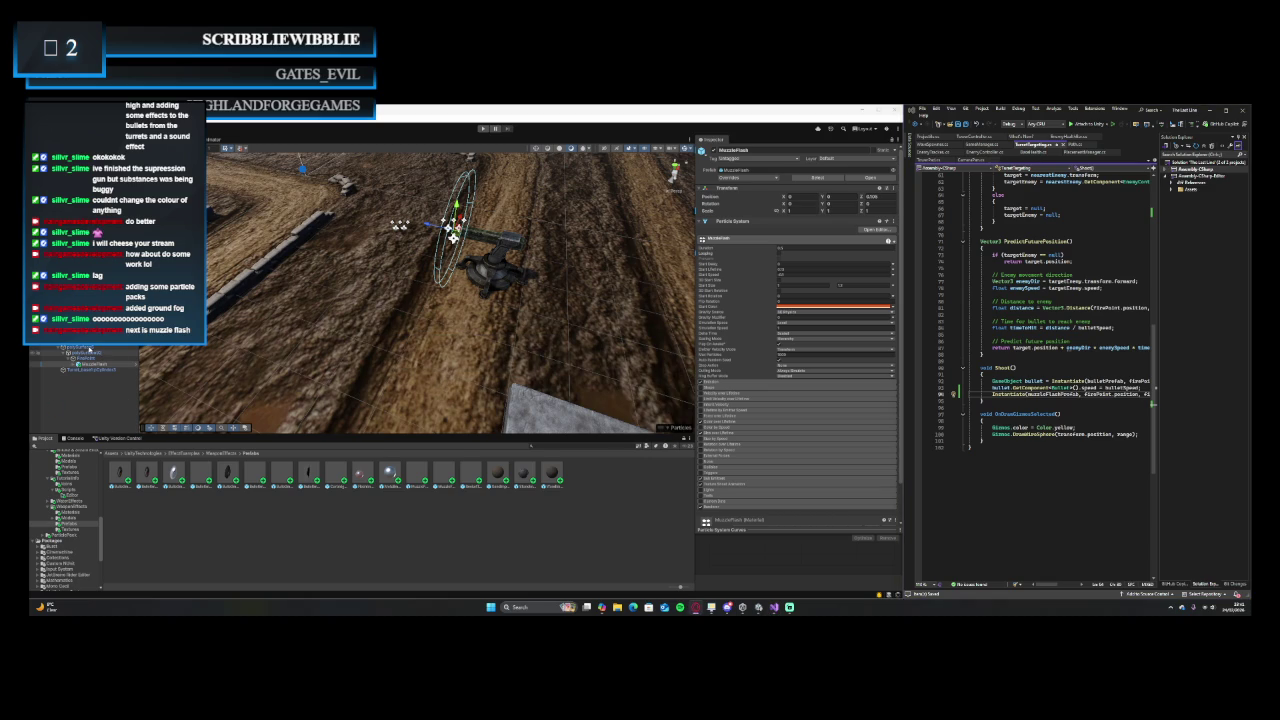
- Assign the muzzle flash to the Turret Targeting component on the turret's polySurface5 part
click(453, 232)
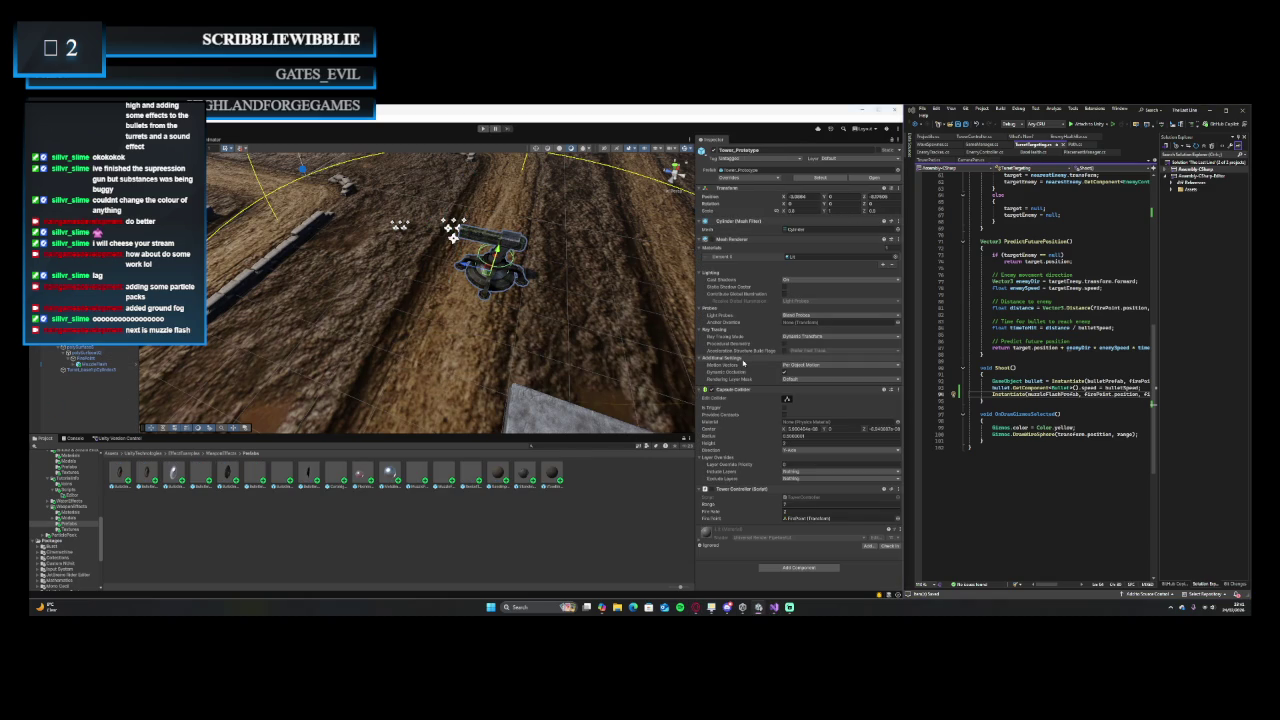
click(121, 352)
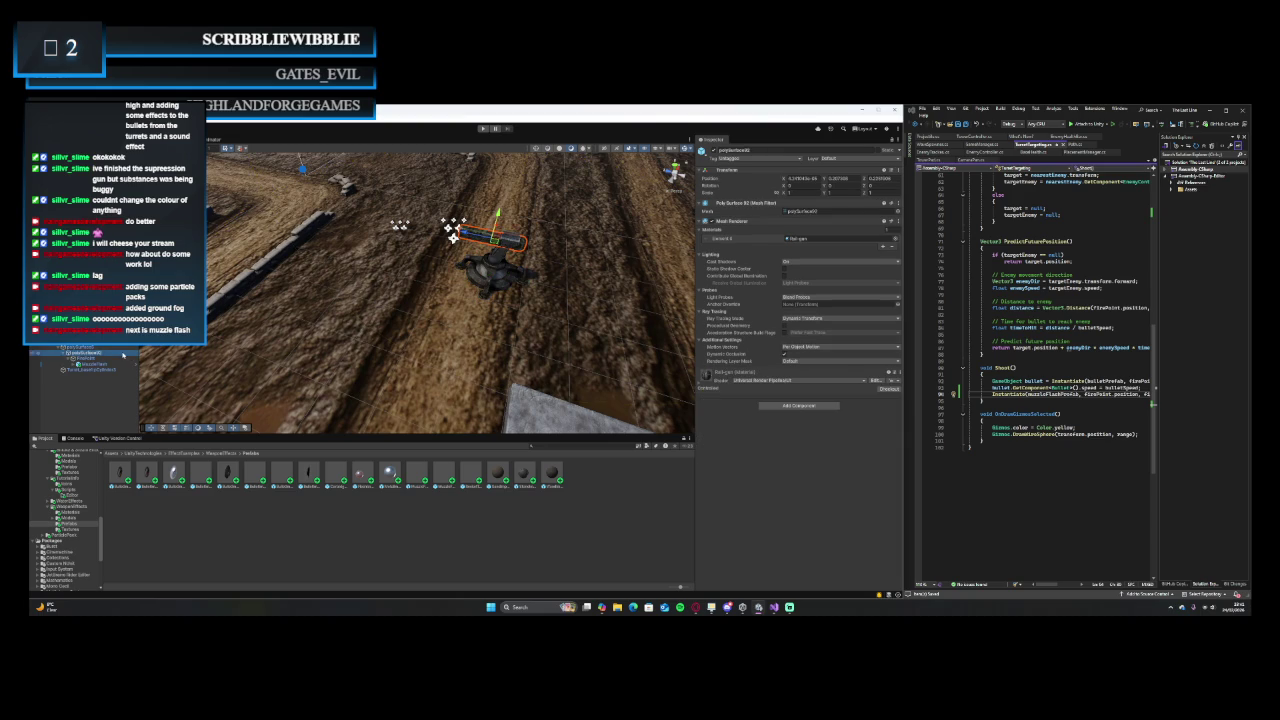
click(121, 348)
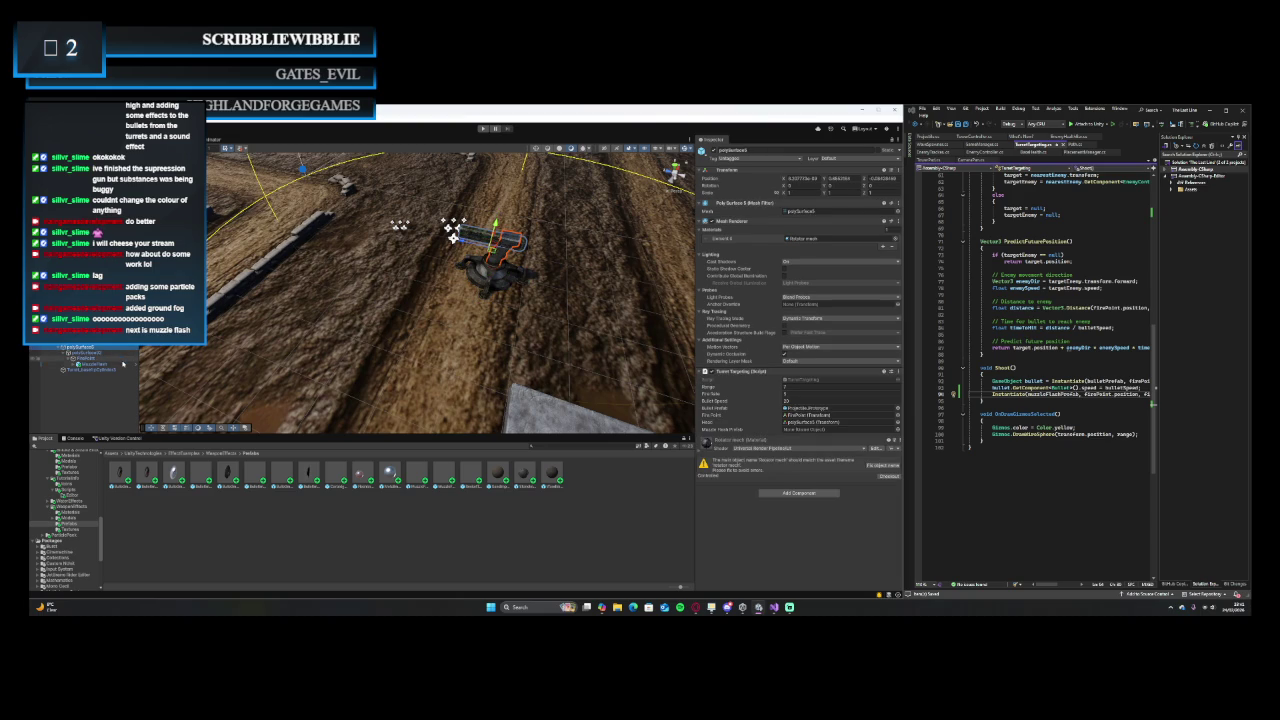
mouse_move(453, 236)
mouse_down()
mouse_move(764, 432)
mouse_move(786, 430)
mouse_up()
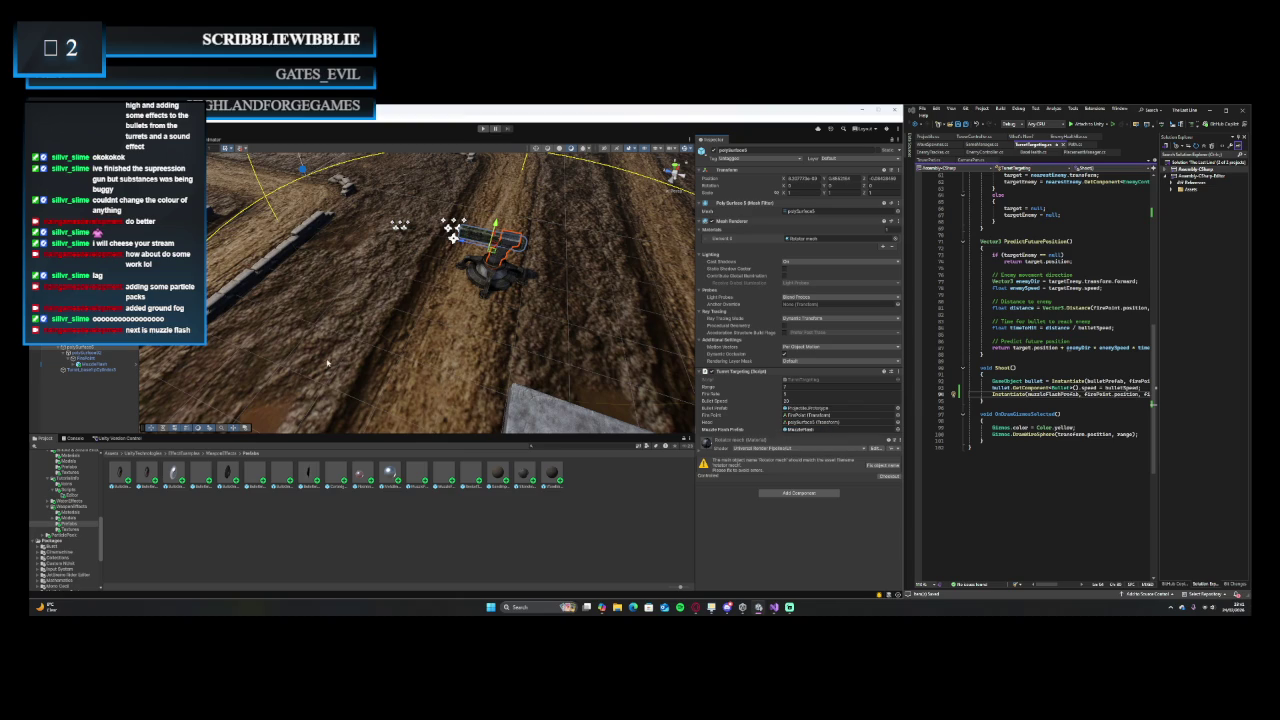
- Select the Tower_Prototype prefab asset in the Towers project folder
click(453, 235)
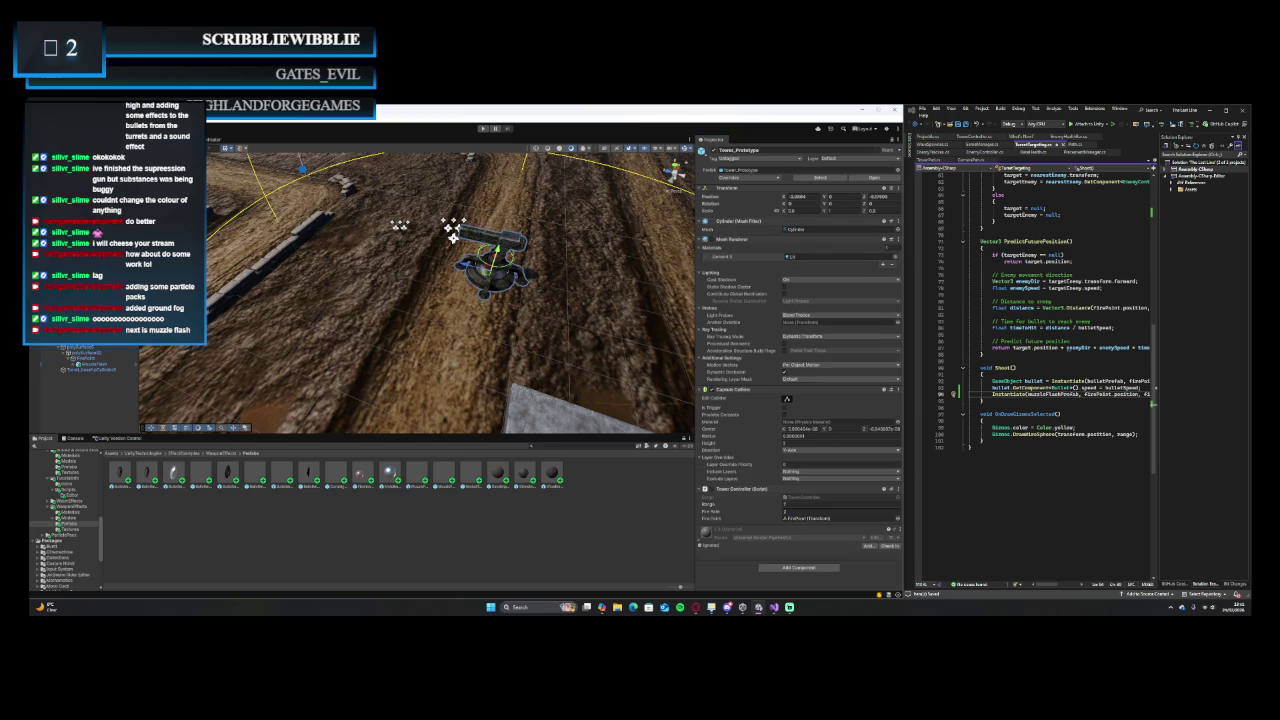
scroll(89, 479, up, 5)
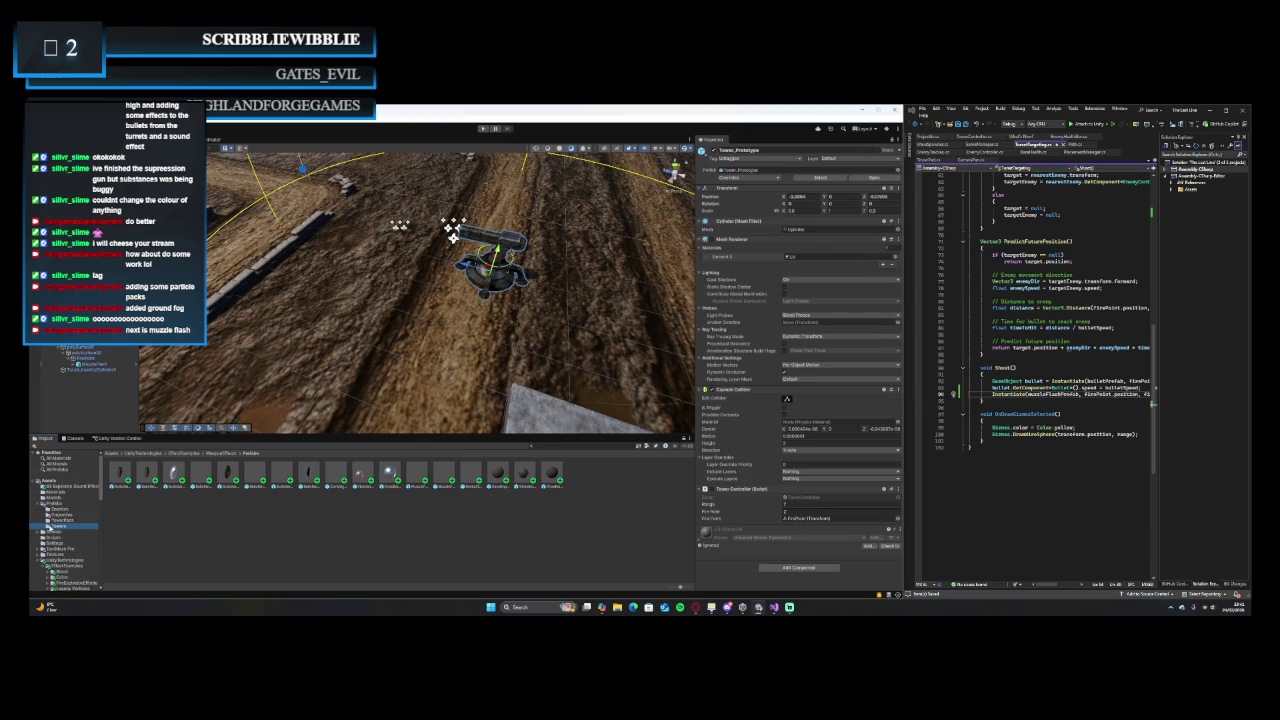
click(48, 526)
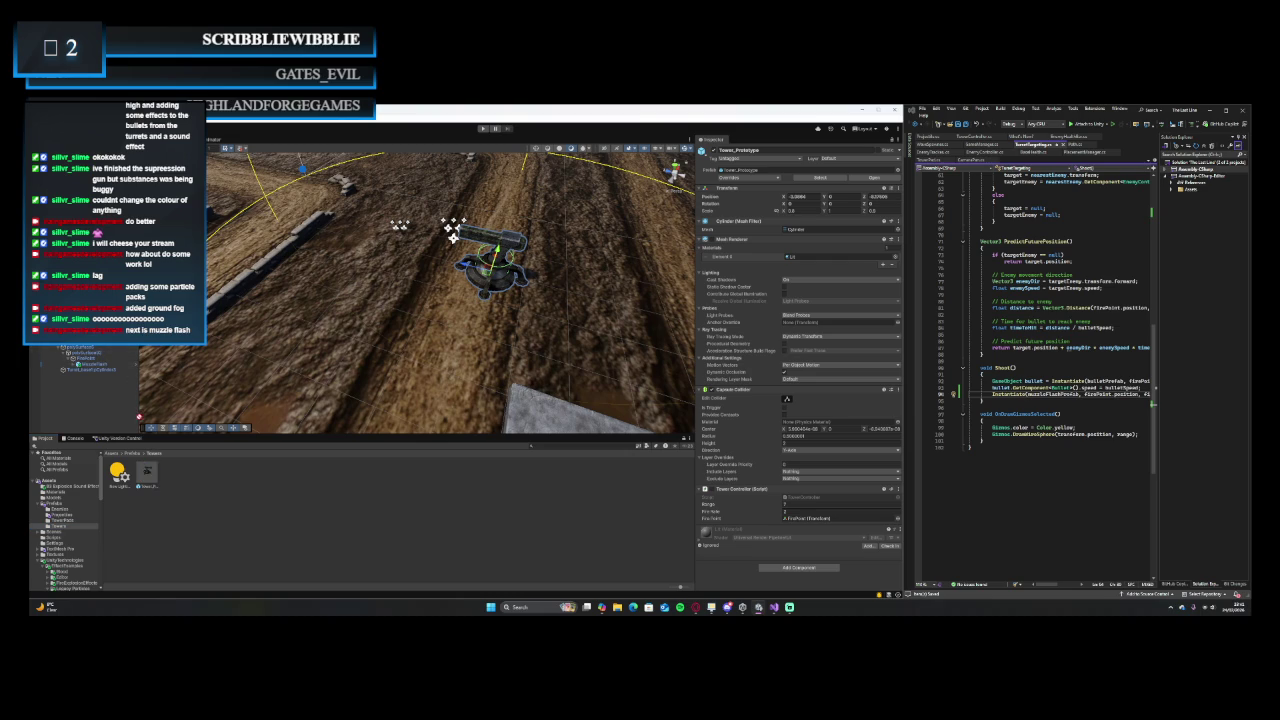
click(147, 472)
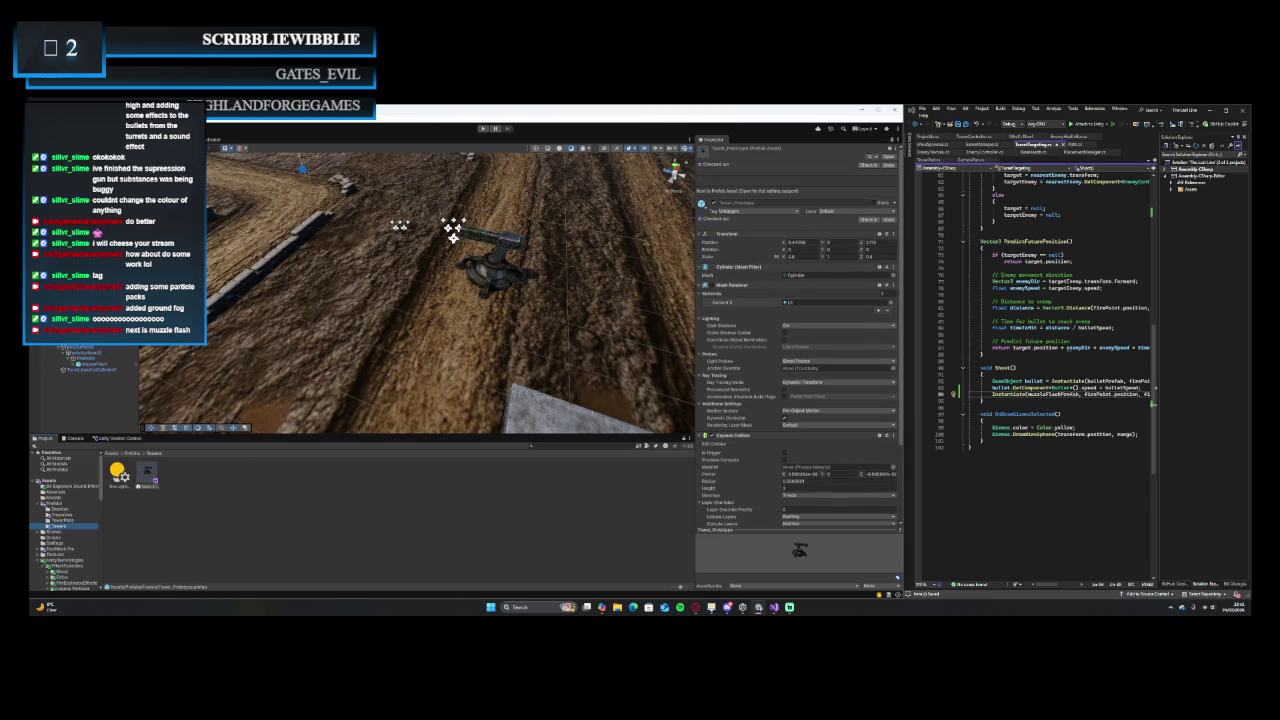
- Remove the test Tower_Prototype turret from the scene and enter play mode
drag(452, 232, 472, 235)
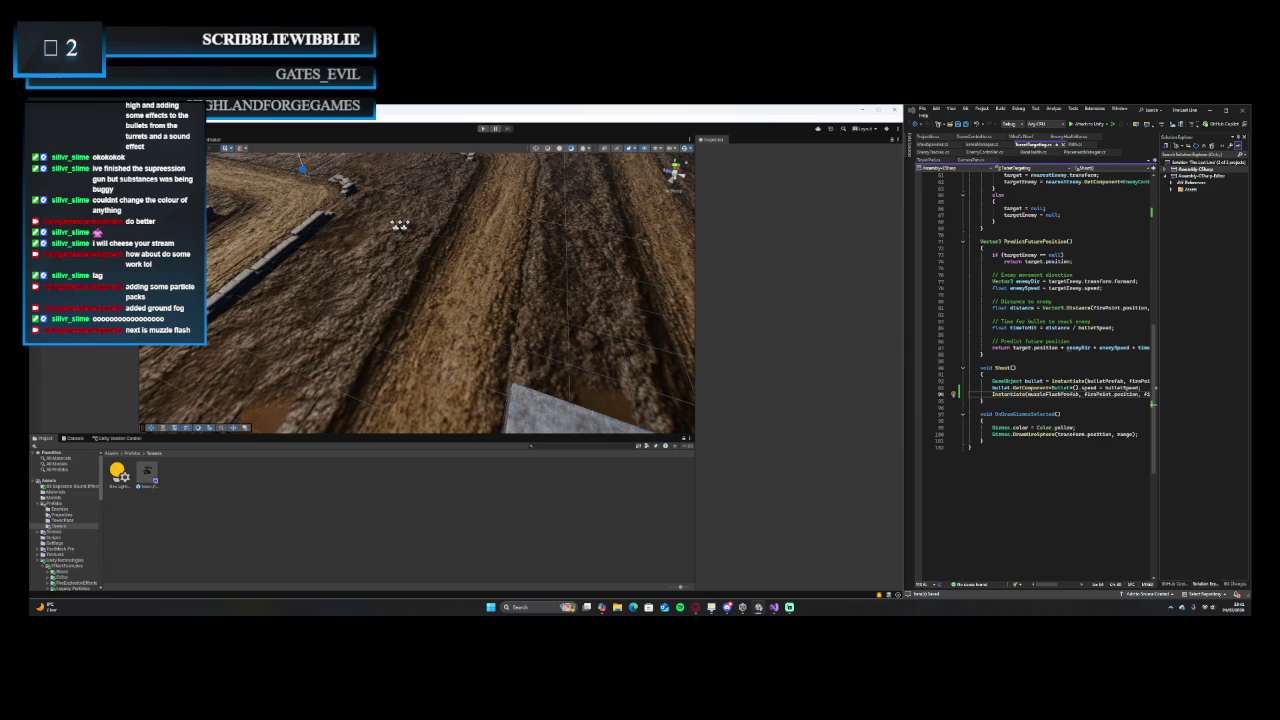
click(482, 129)
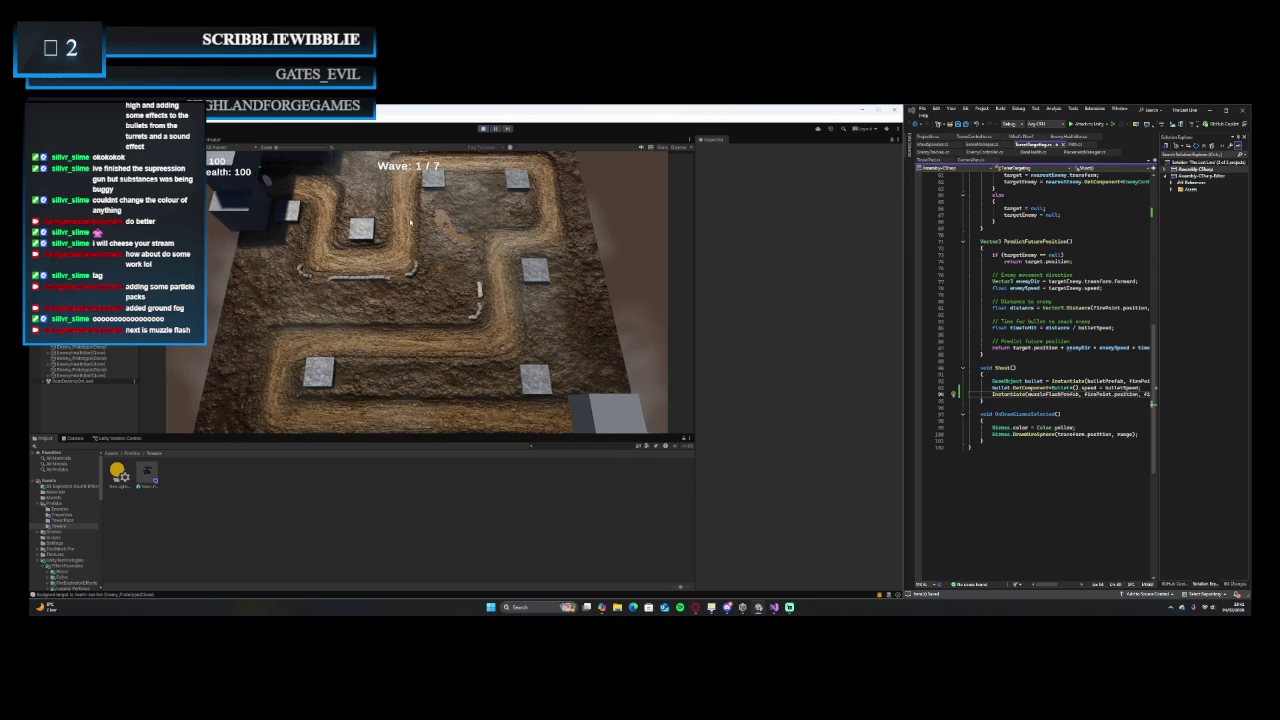
- Build turrets on three stone tiles (center, top, top-right) and let the waves advance
click(348, 231)
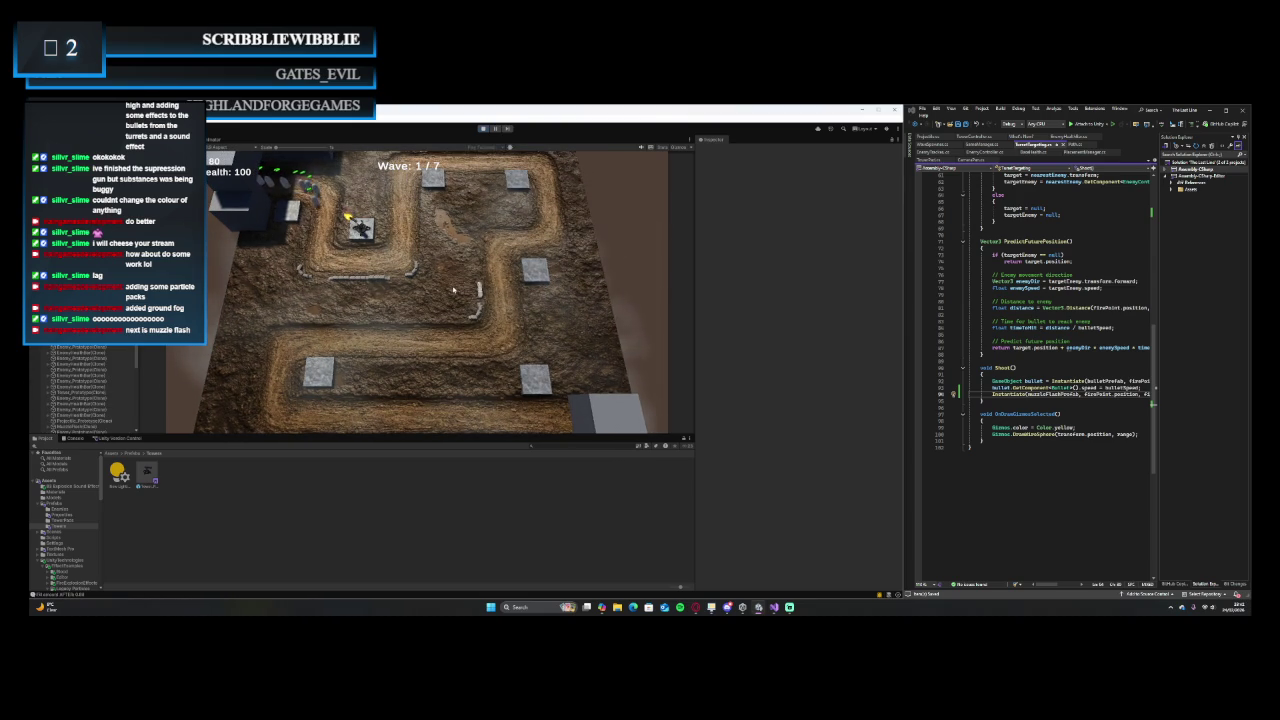
click(436, 183)
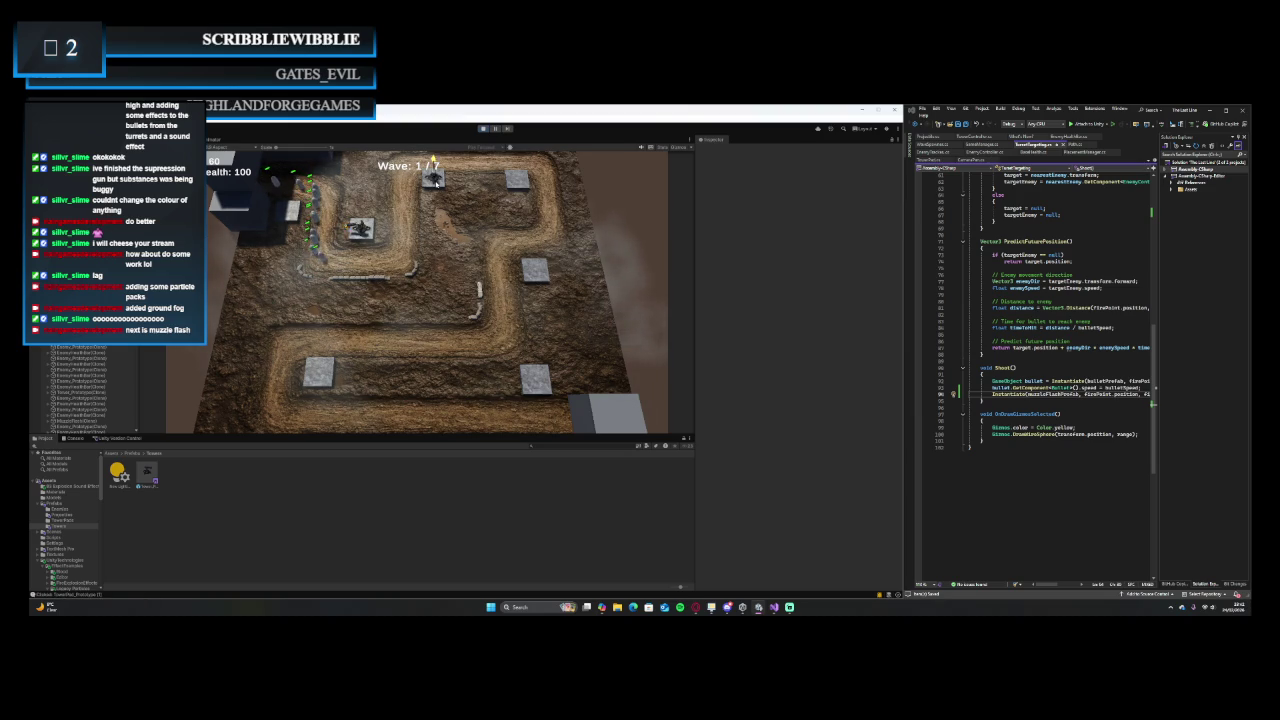
scroll(478, 200, down, 2)
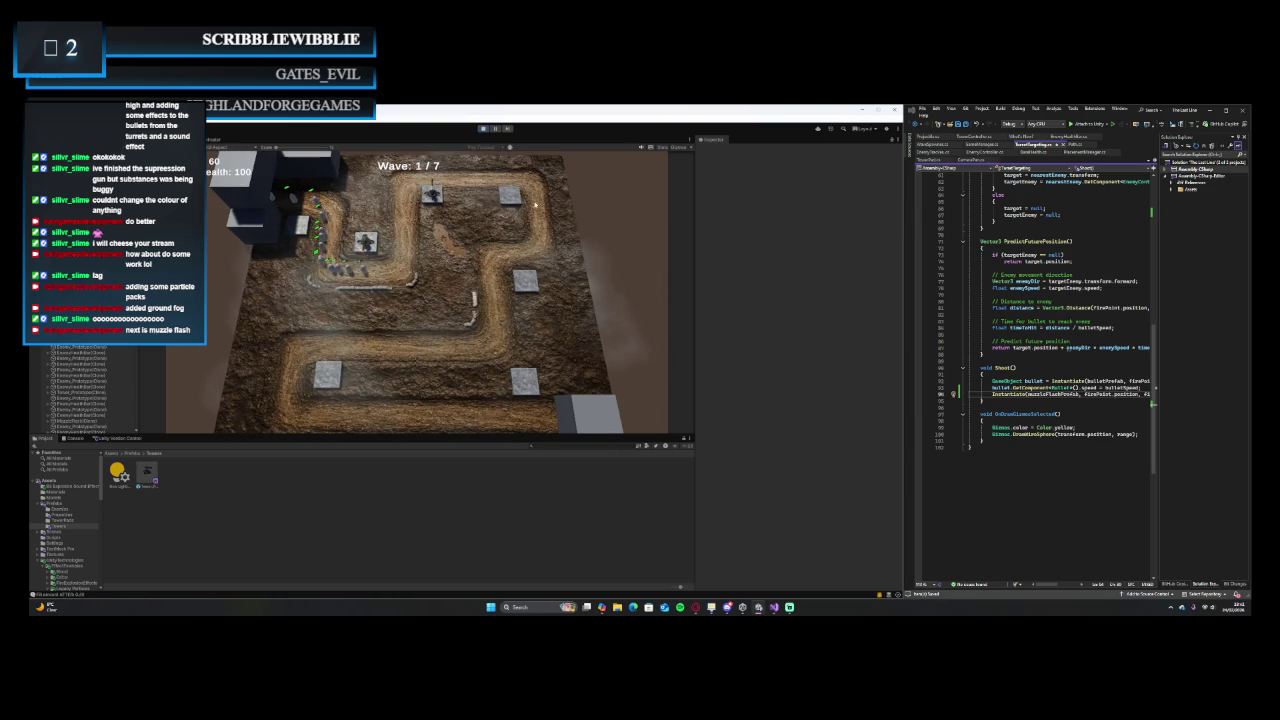
click(513, 193)
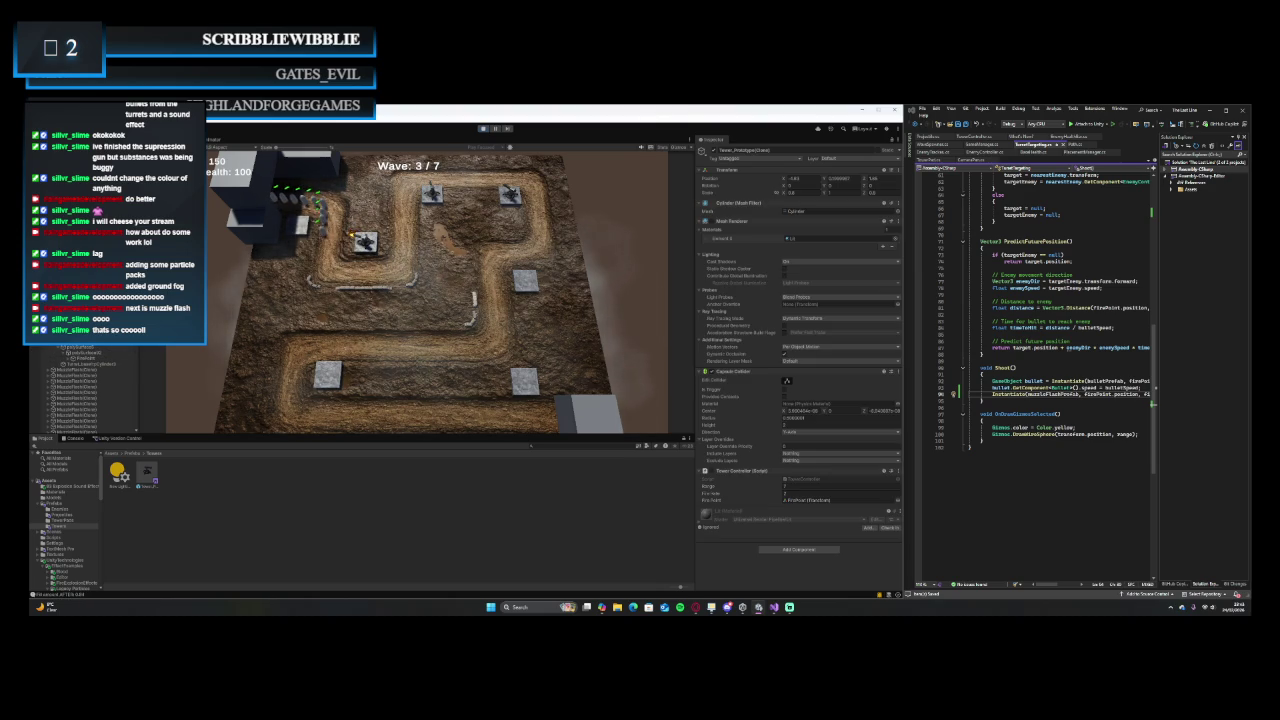
- Frame the turret in Scene view, then select the Tower_Prototype prefab and its FirePoint child
key(ctrl+1)
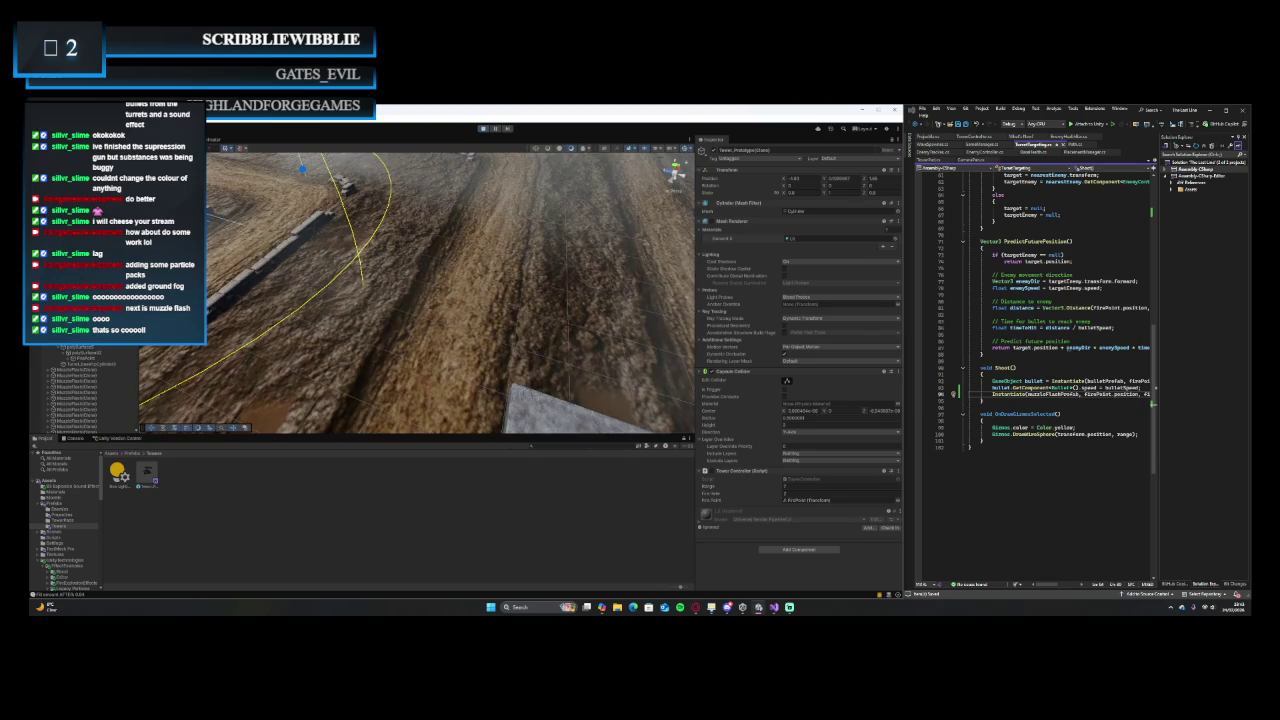
key(f)
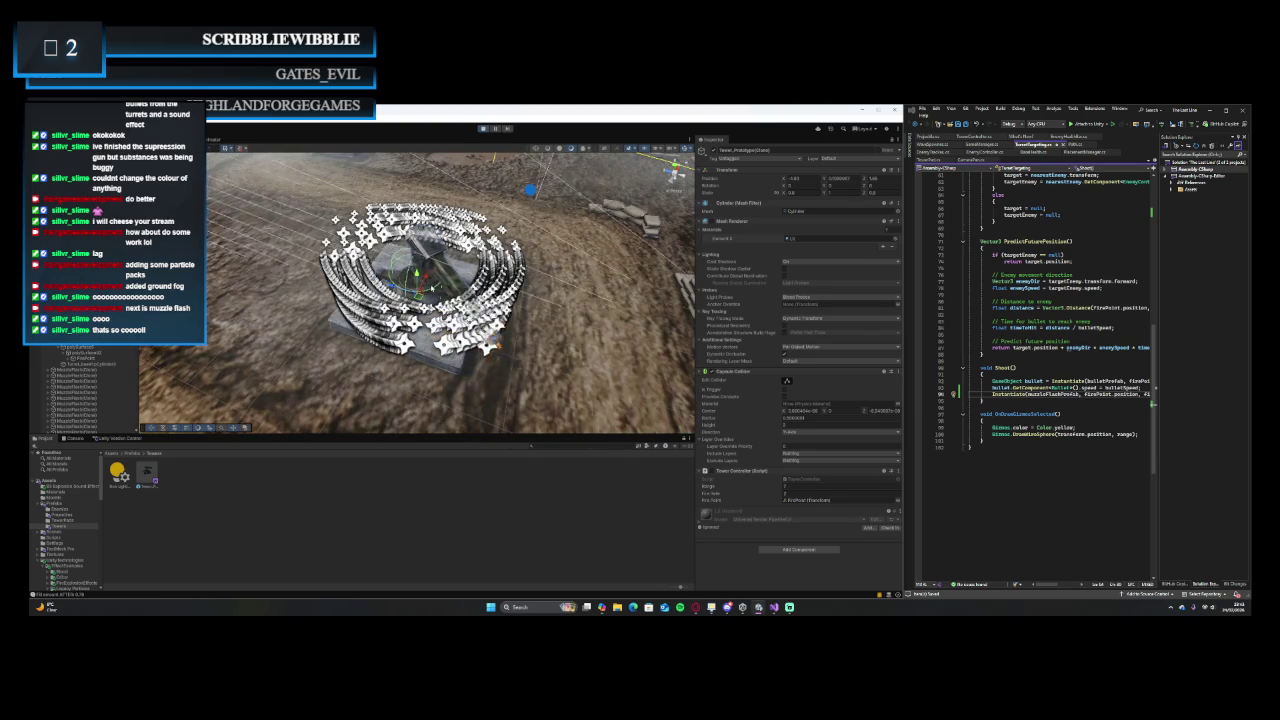
scroll(363, 258, down, 5)
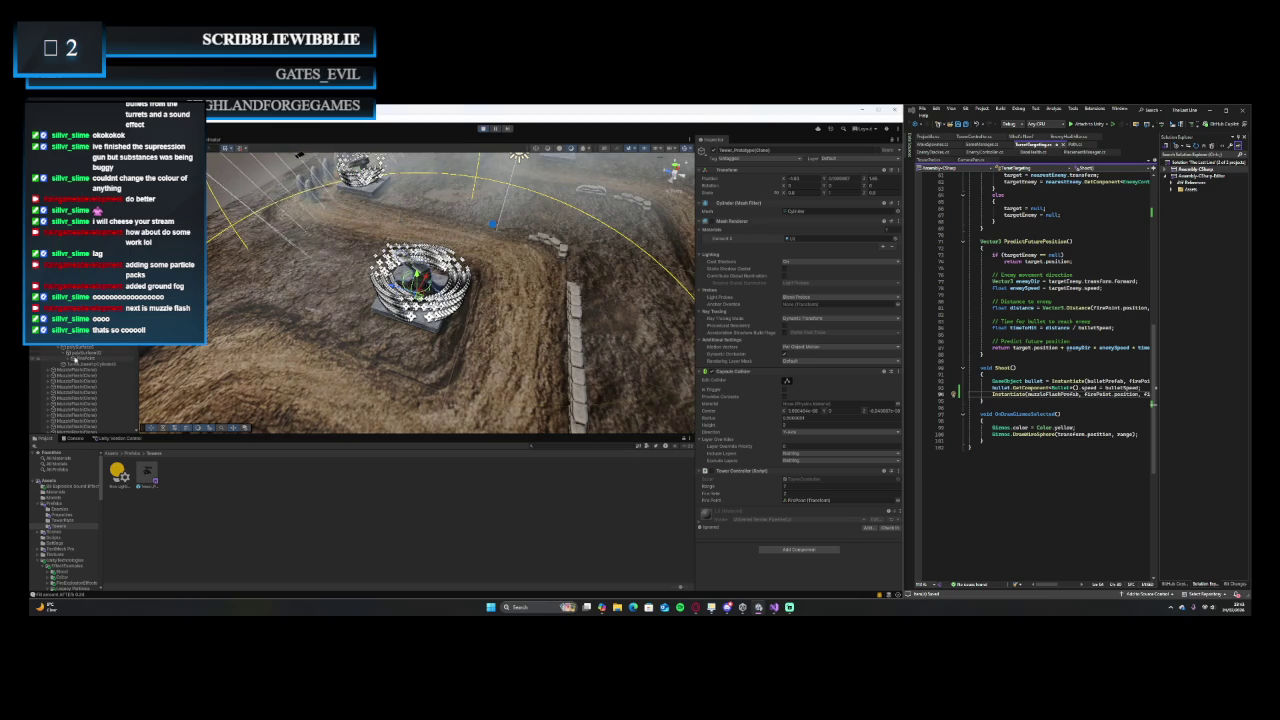
click(150, 471)
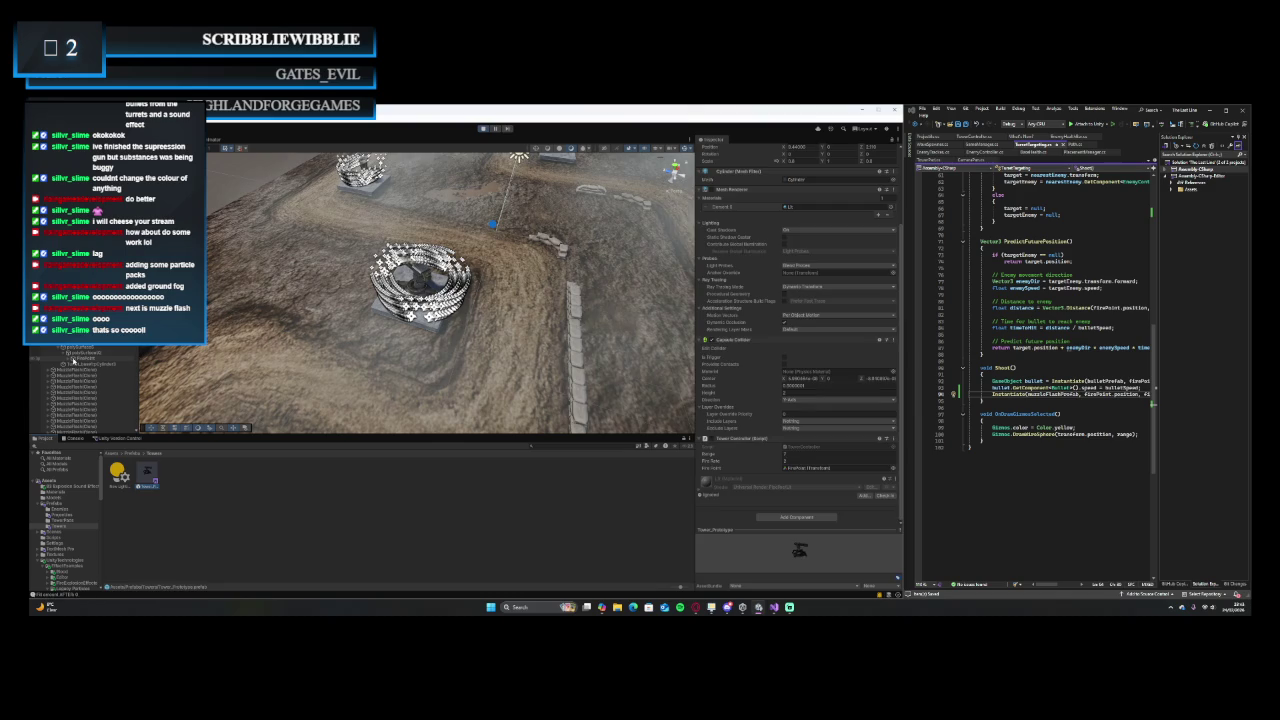
click(74, 358)
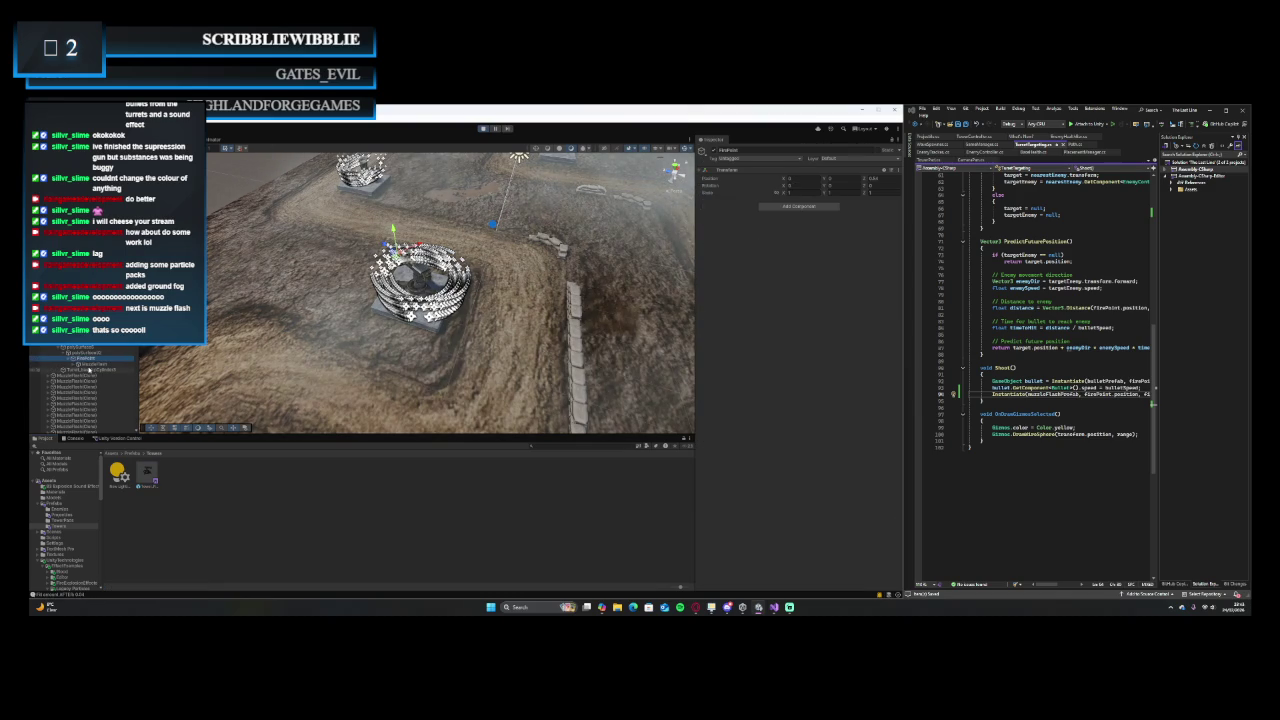
- Select the MuzzleFlash particle system, check its child Particles, and frame the muzzle-flash ring
double_click(90, 364)
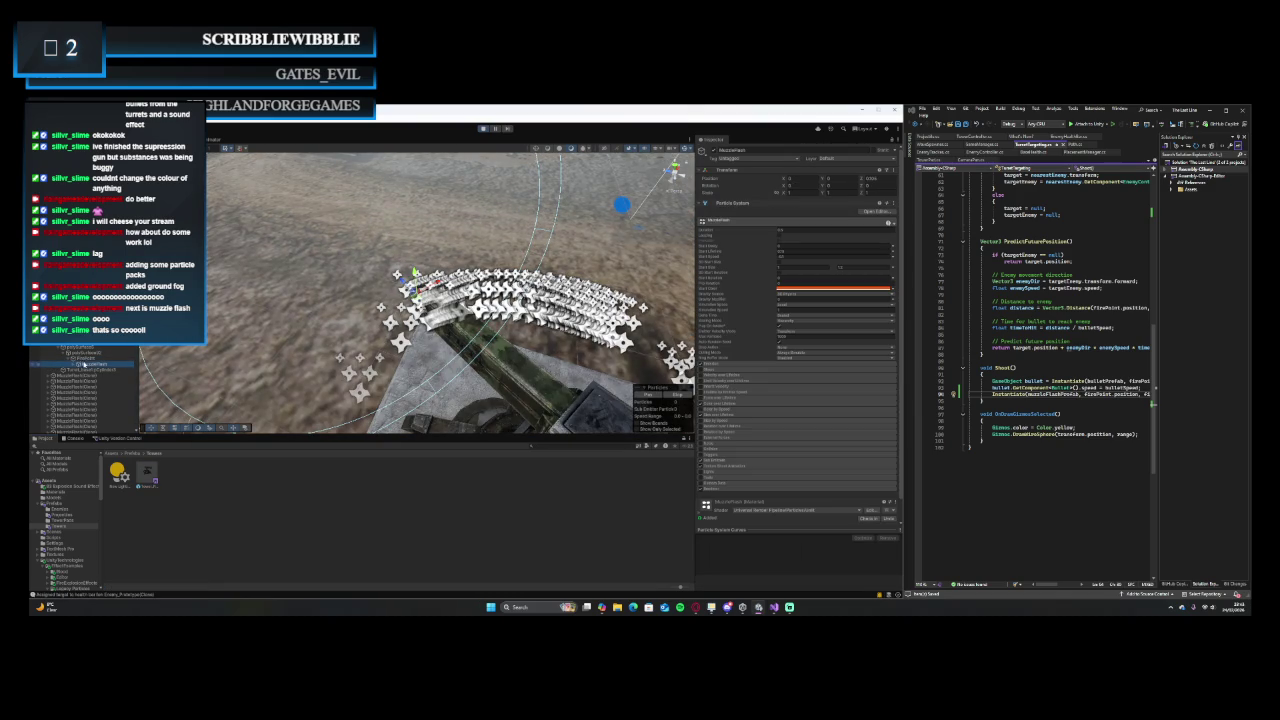
click(76, 367)
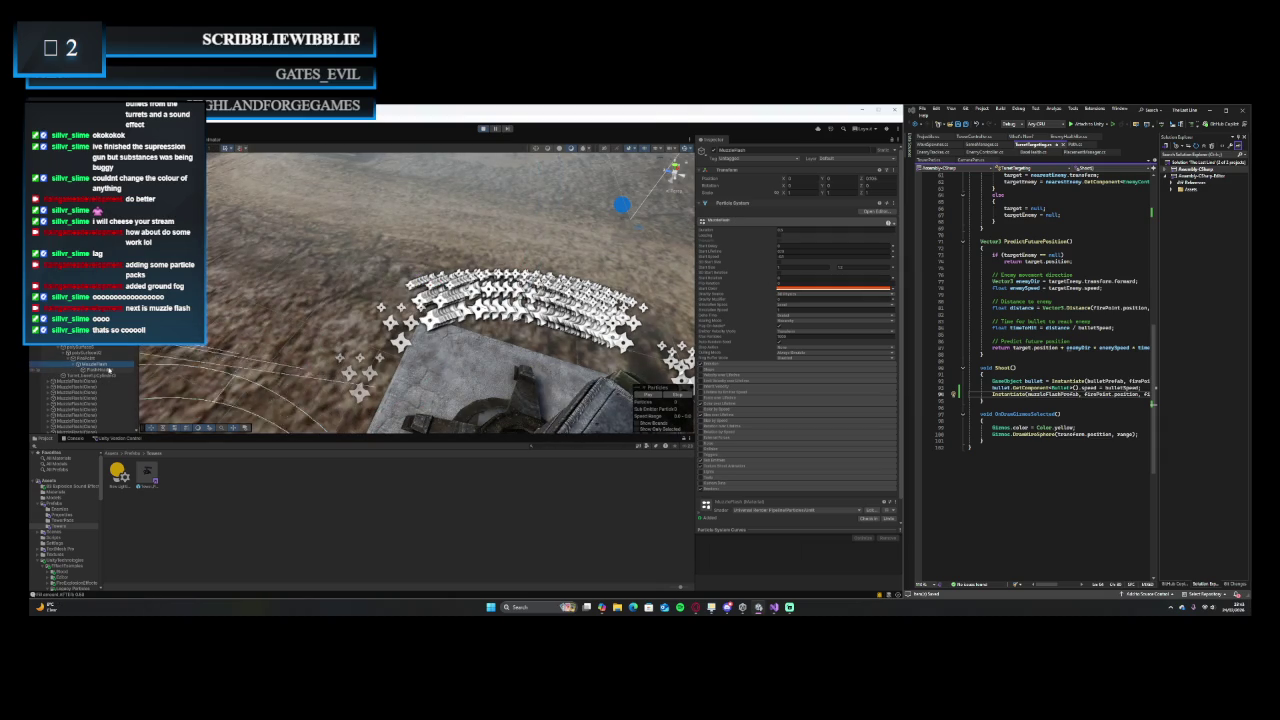
click(109, 370)
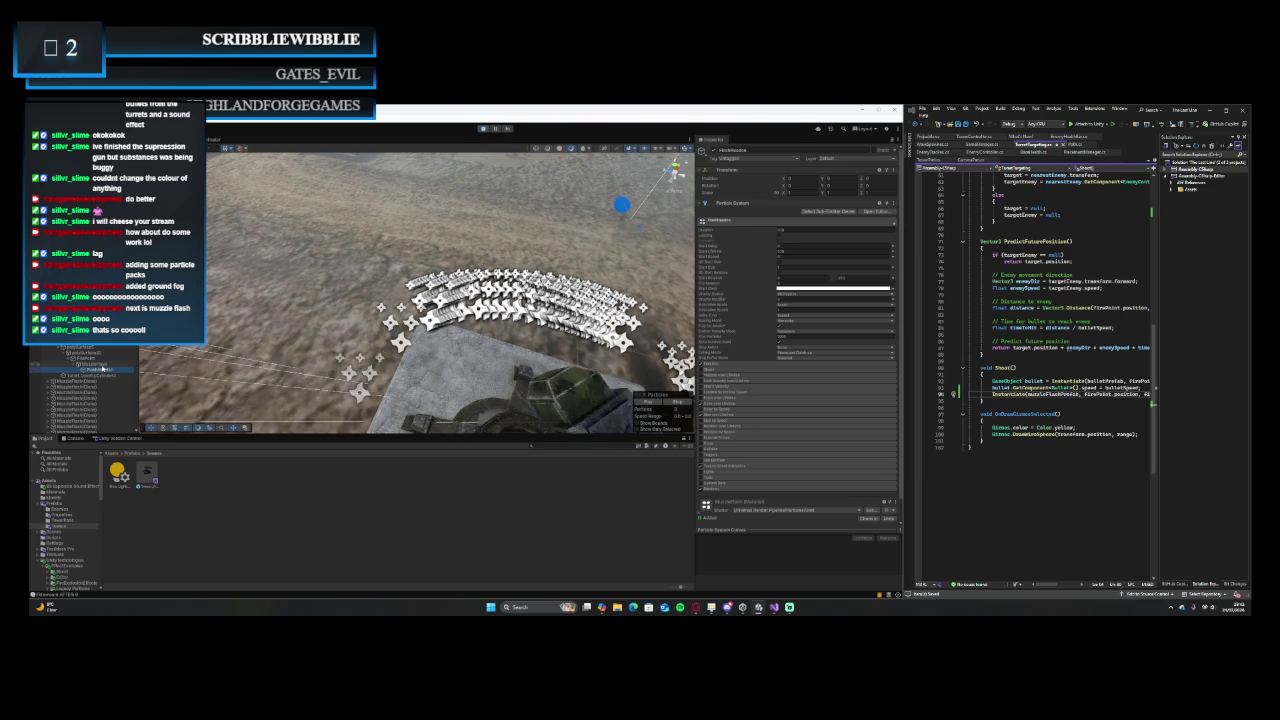
click(100, 364)
key(f)
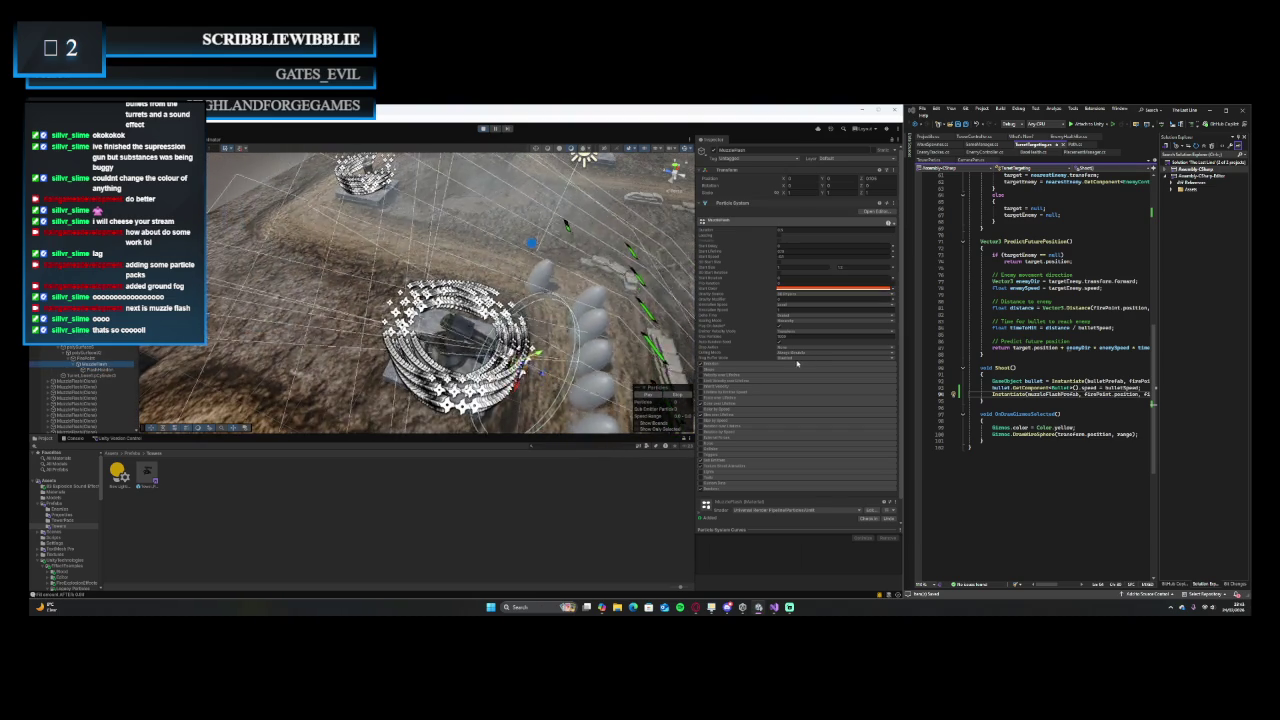
scroll(788, 387, down, 1)
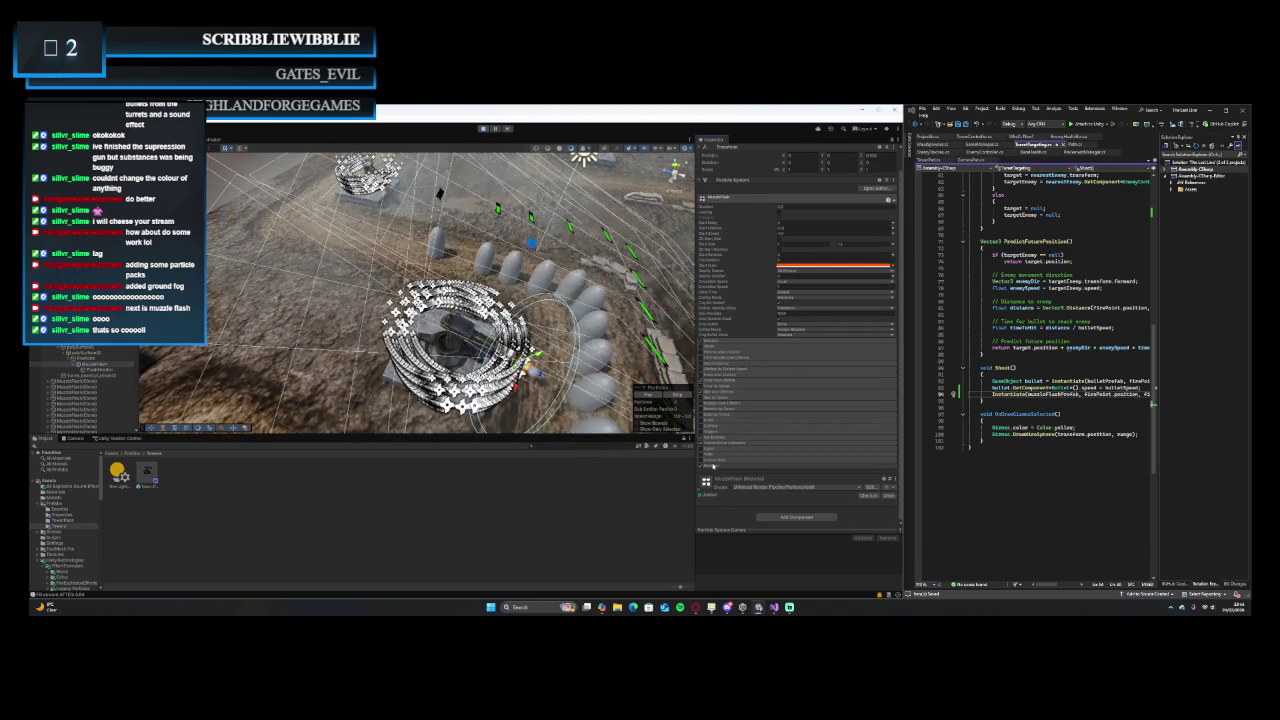
- Set the MuzzleFlash Renderer Sort Mode to By Distance and restart play mode
click(760, 464)
scroll(761, 469, down, 2)
scroll(761, 469, down, 3)
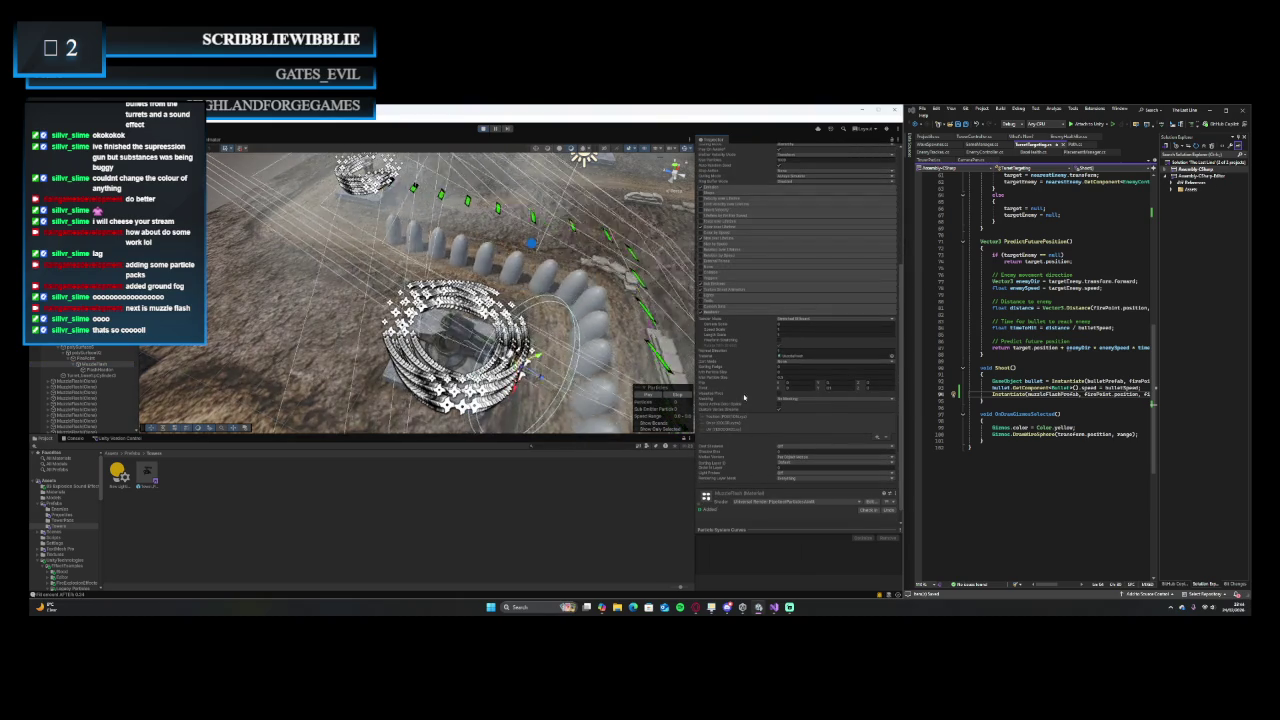
click(803, 362)
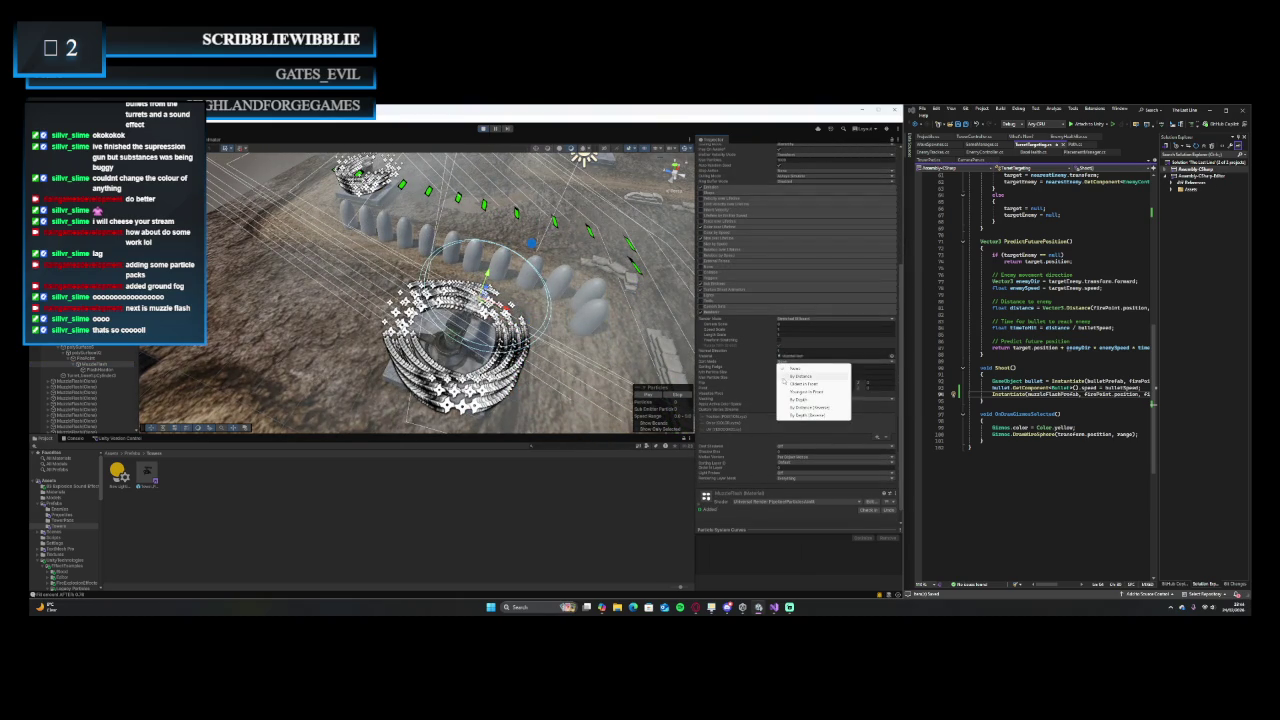
click(803, 375)
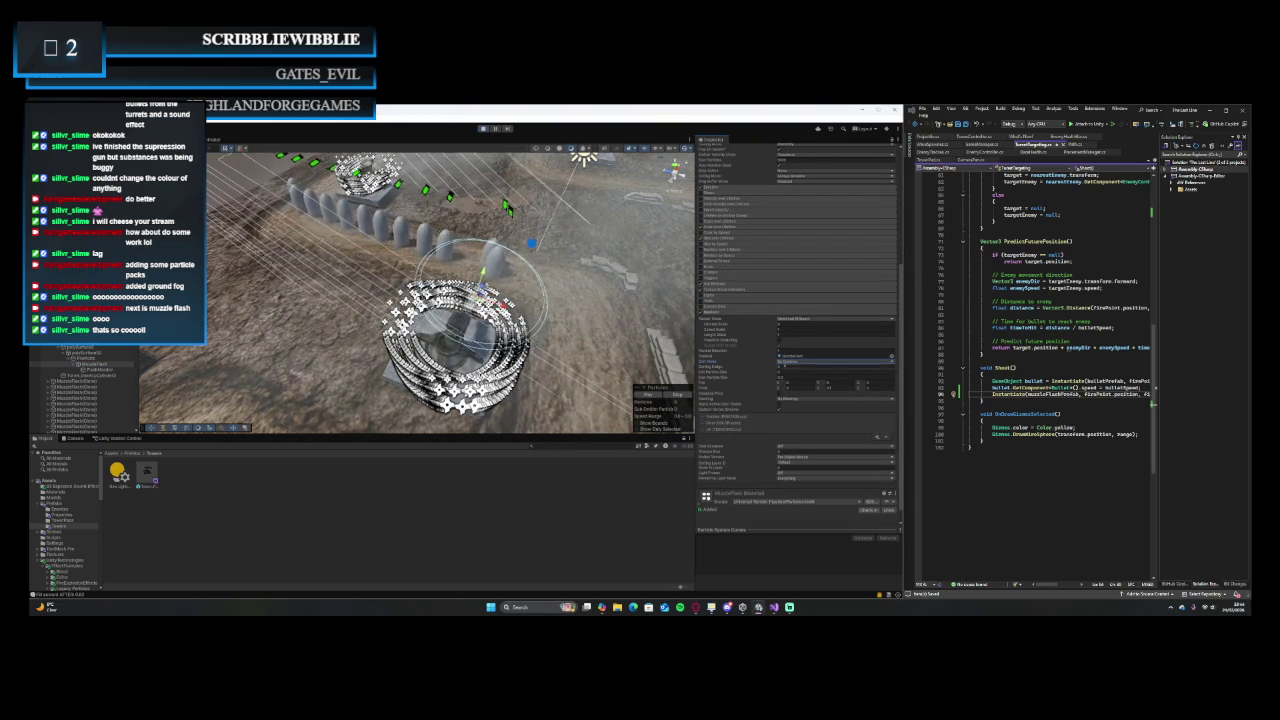
click(784, 362)
click(784, 375)
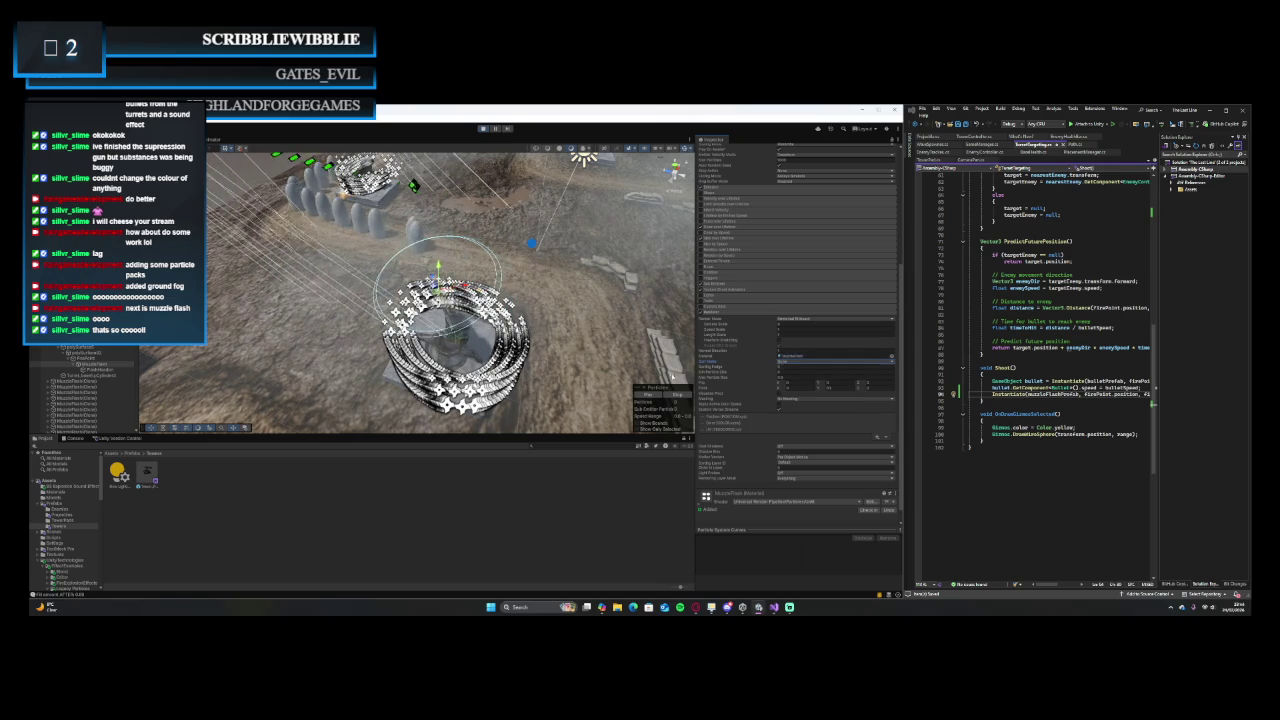
click(481, 129)
click(148, 473)
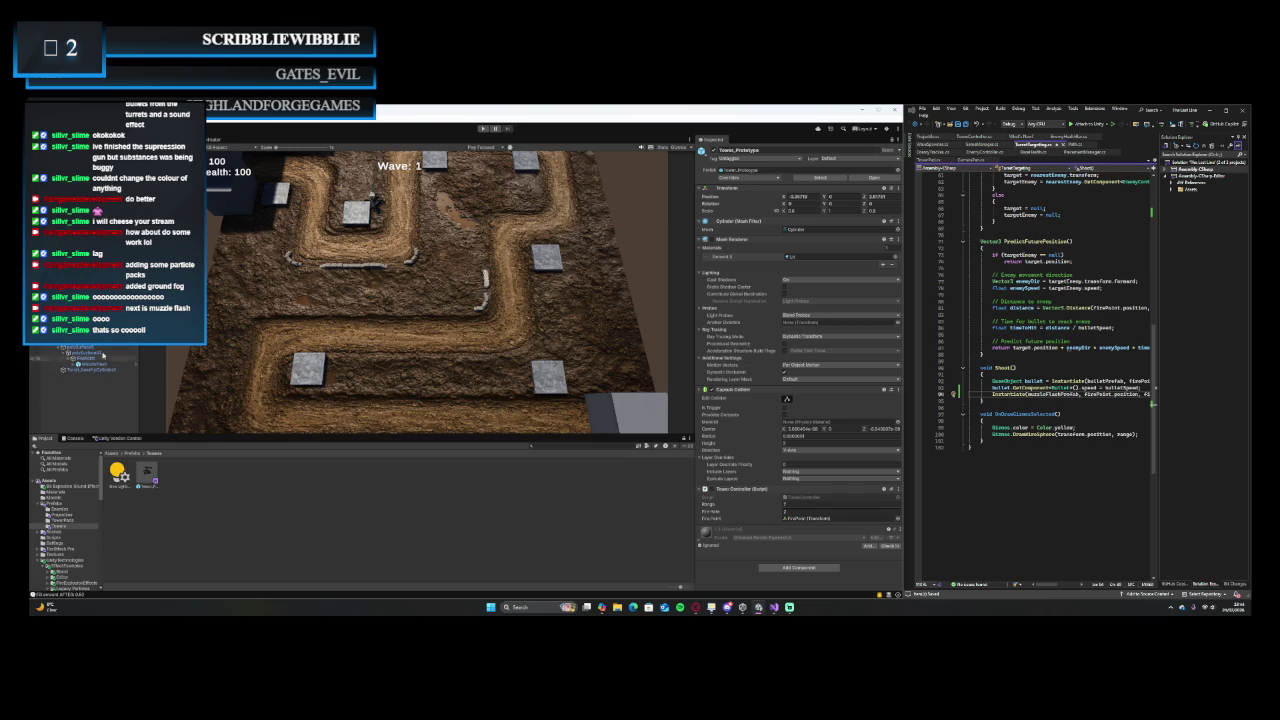
double_click(80, 352)
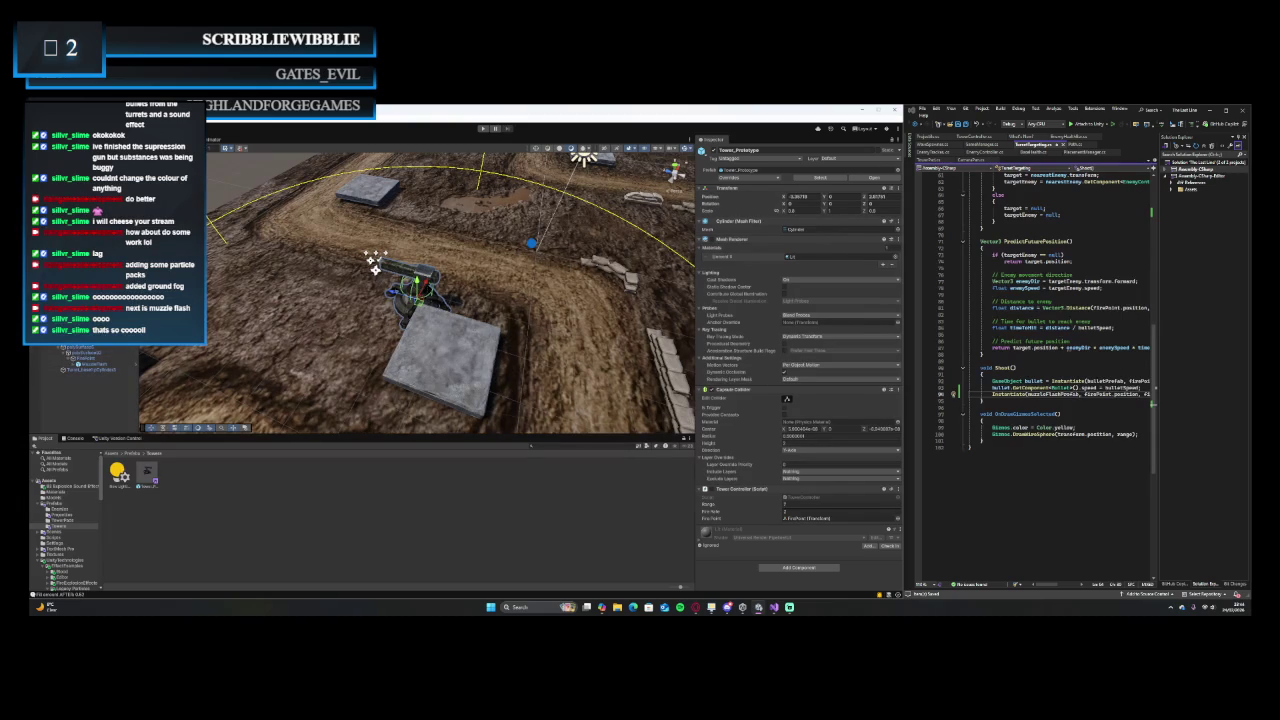
double_click(93, 358)
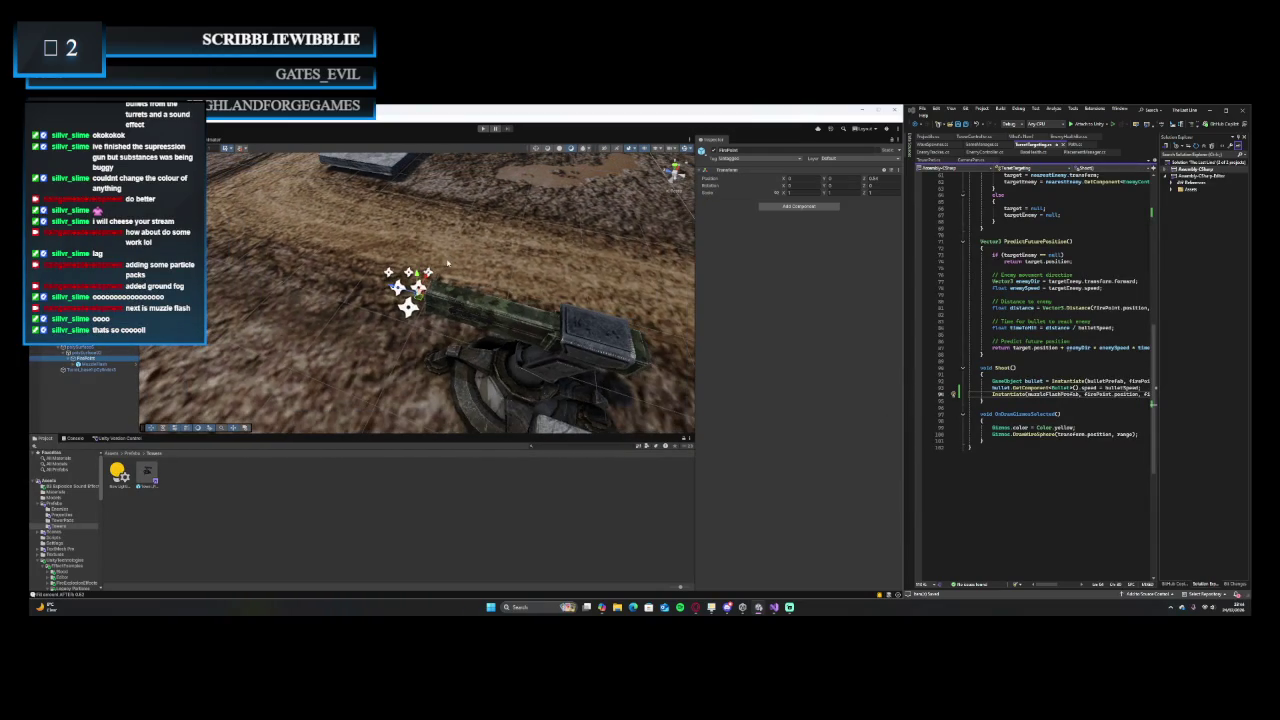
click(92, 364)
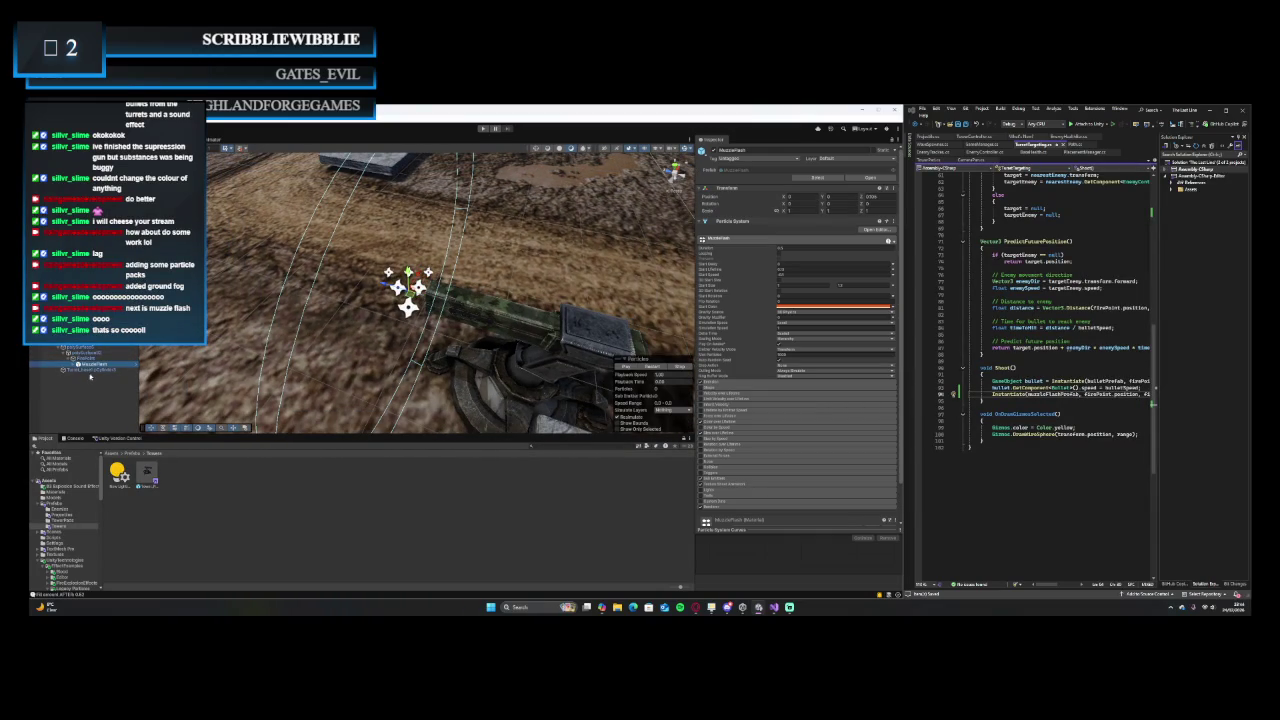
click(628, 367)
click(630, 367)
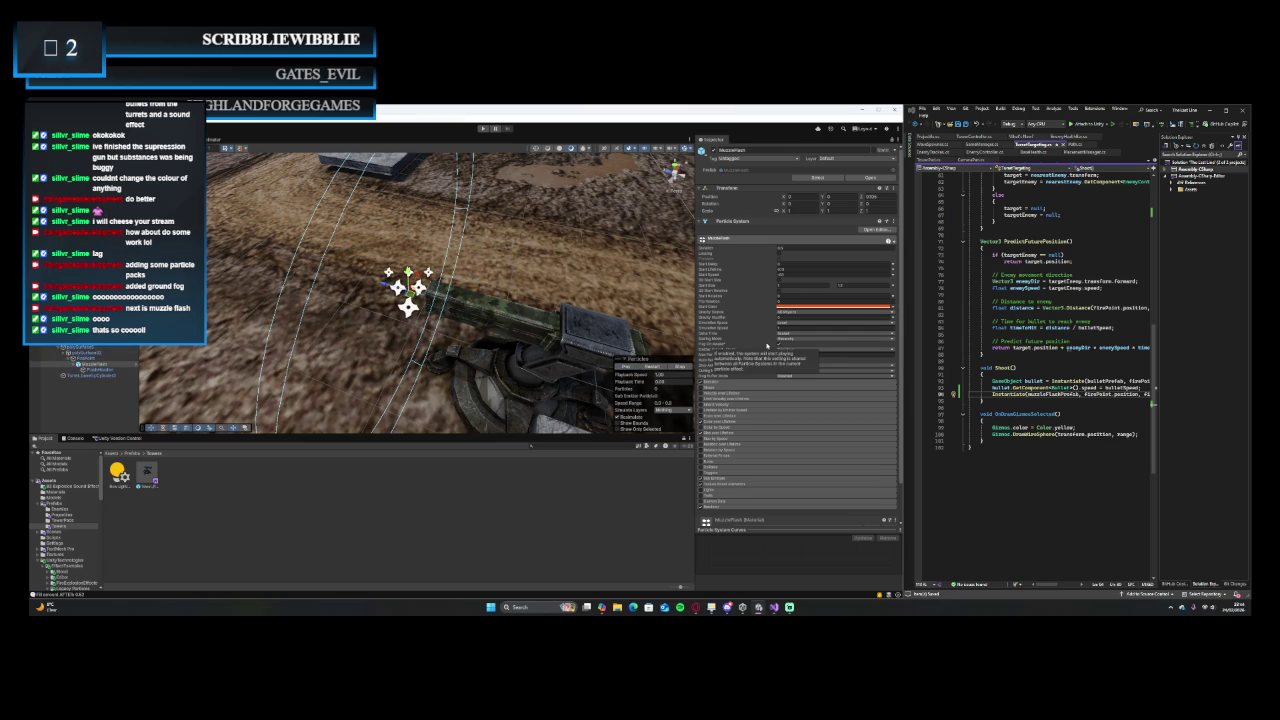
scroll(760, 380, down, 2)
scroll(725, 462, down, 1)
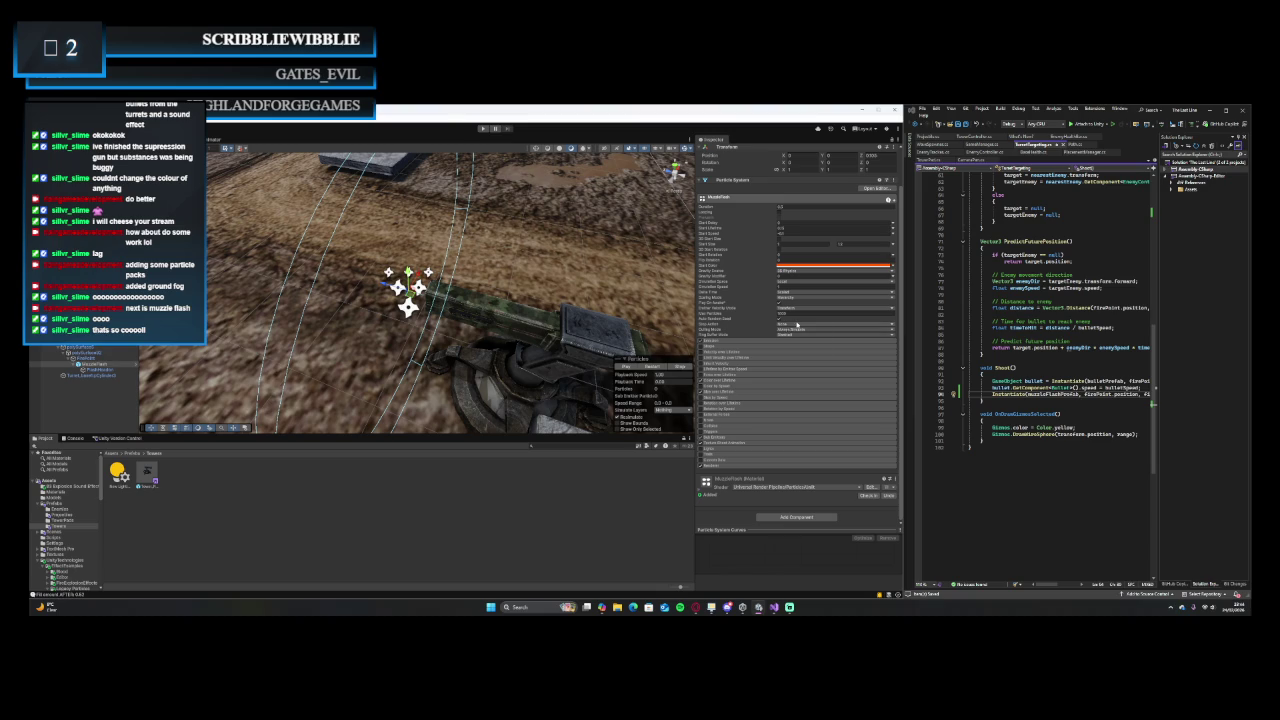
click(797, 324)
click(755, 334)
scroll(745, 316, up, 2)
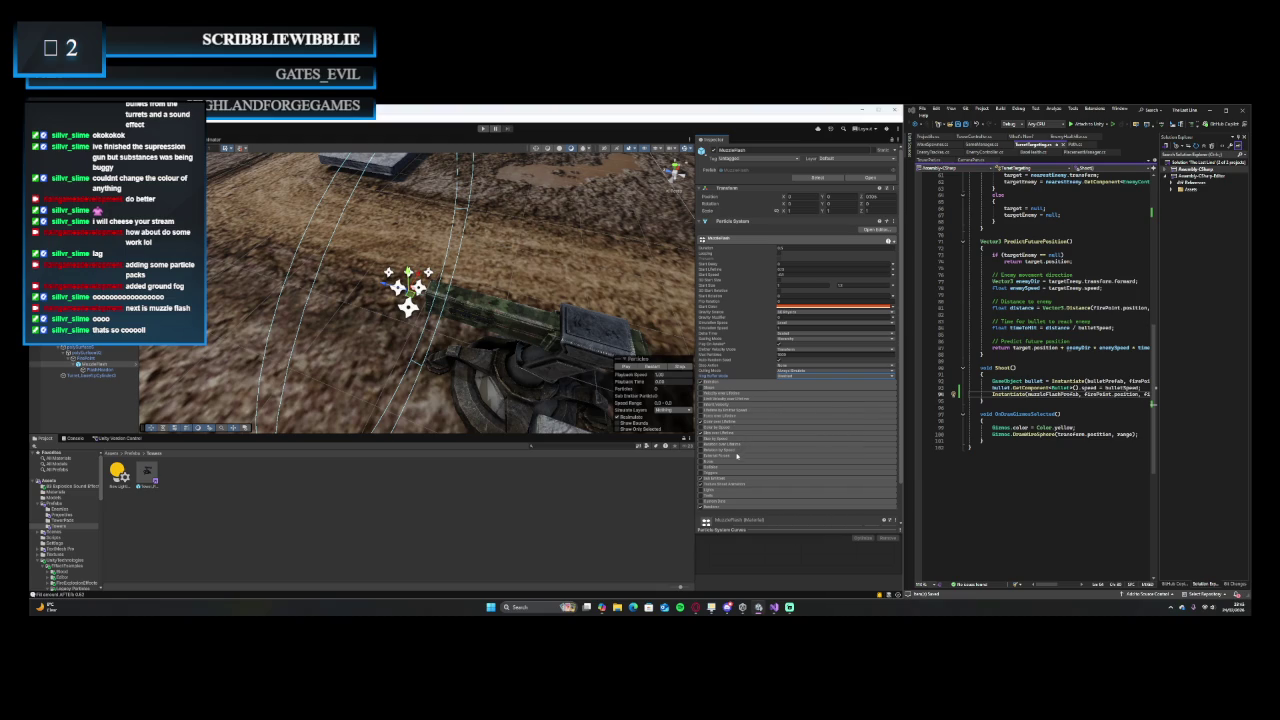
- Set the MuzzleFlash Culling Mode to Always Simulate, then clear the selection and search popup
scroll(737, 461, down, 2)
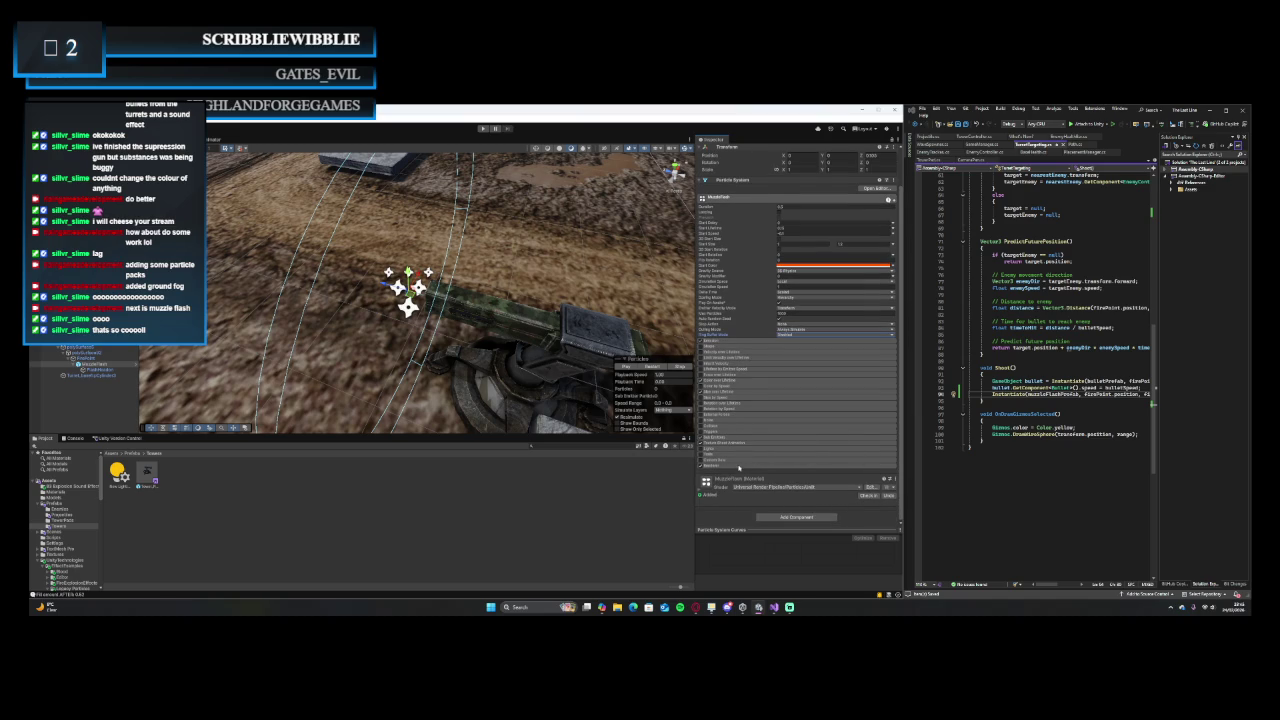
click(739, 466)
scroll(739, 467, down, 6)
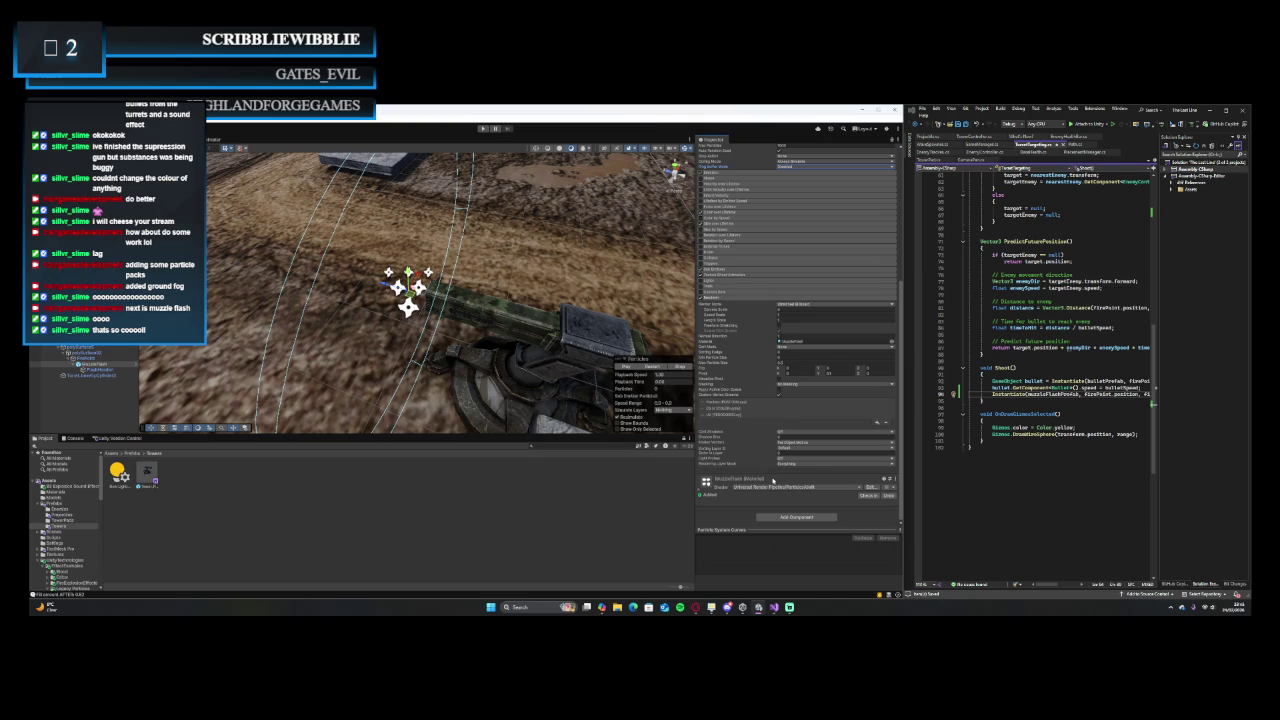
scroll(790, 420, up, 10)
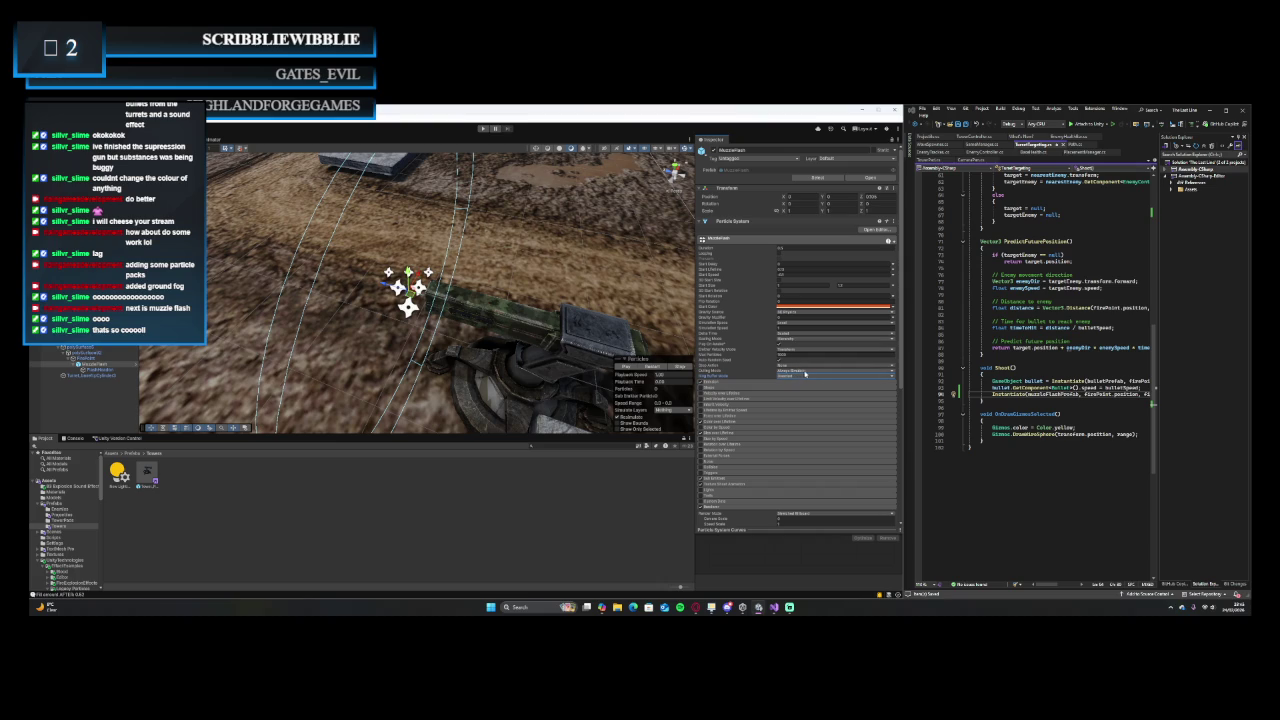
click(812, 372)
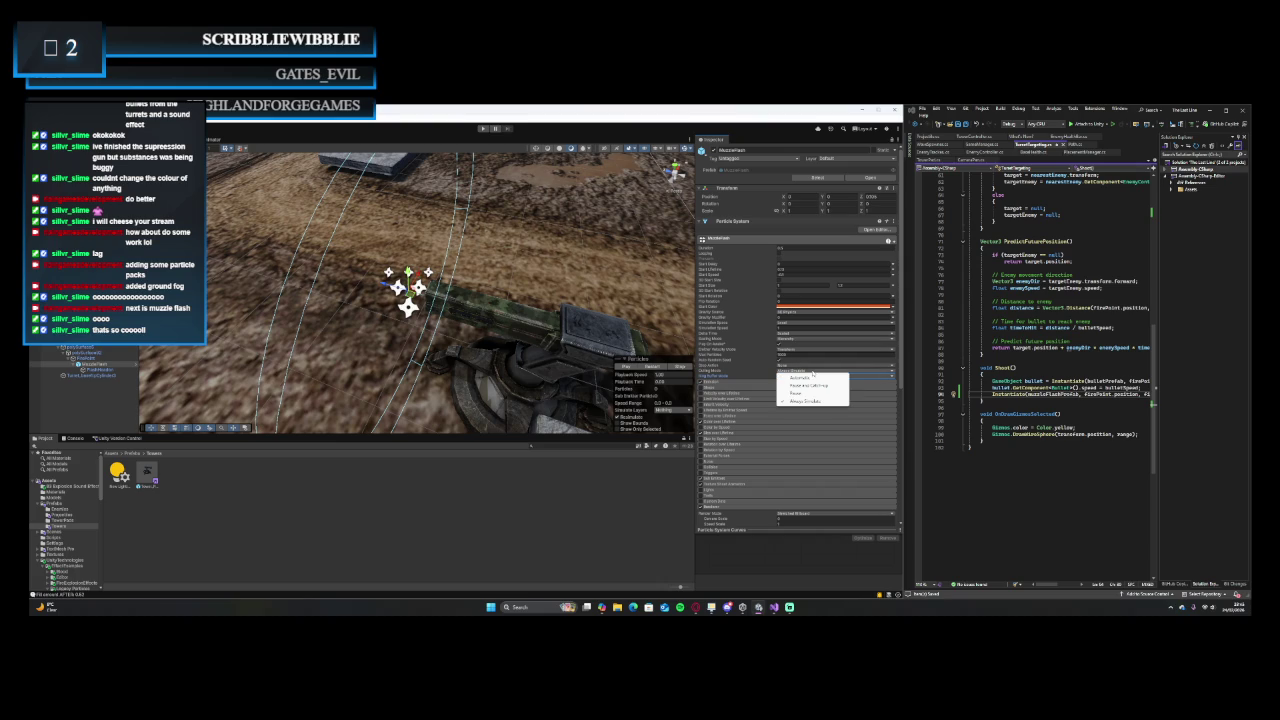
click(812, 400)
click(884, 376)
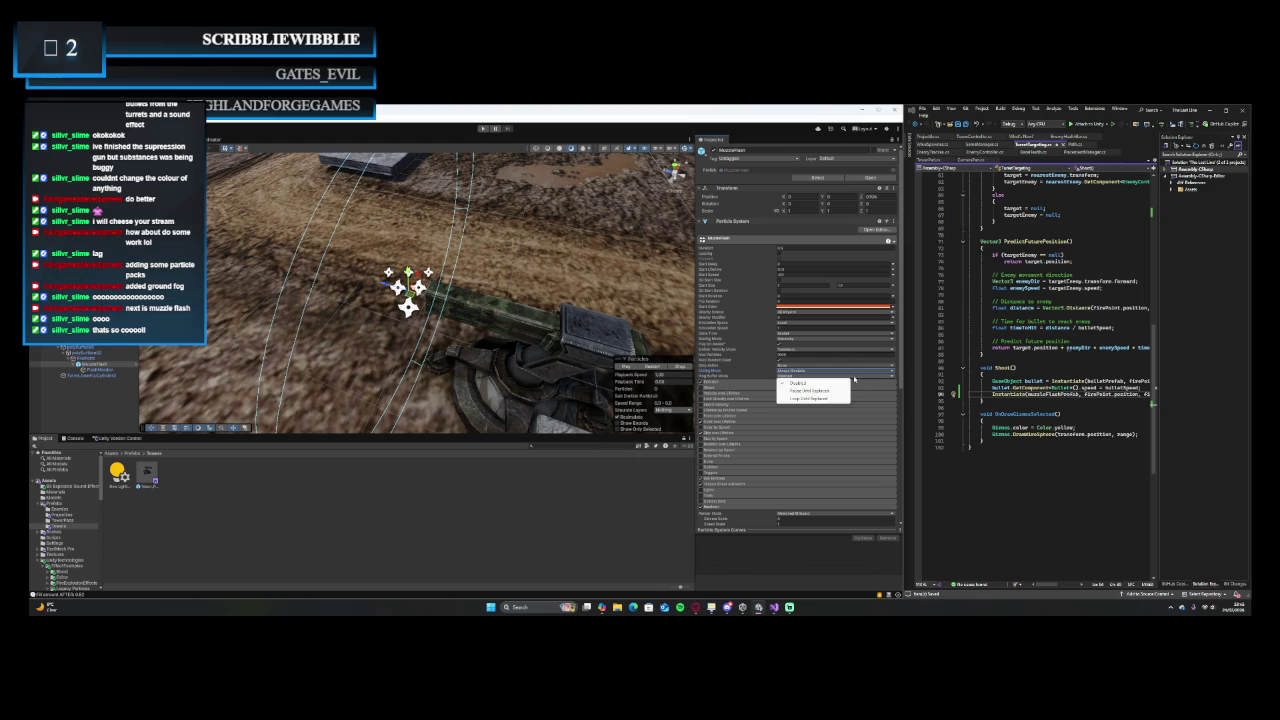
click(617, 492)
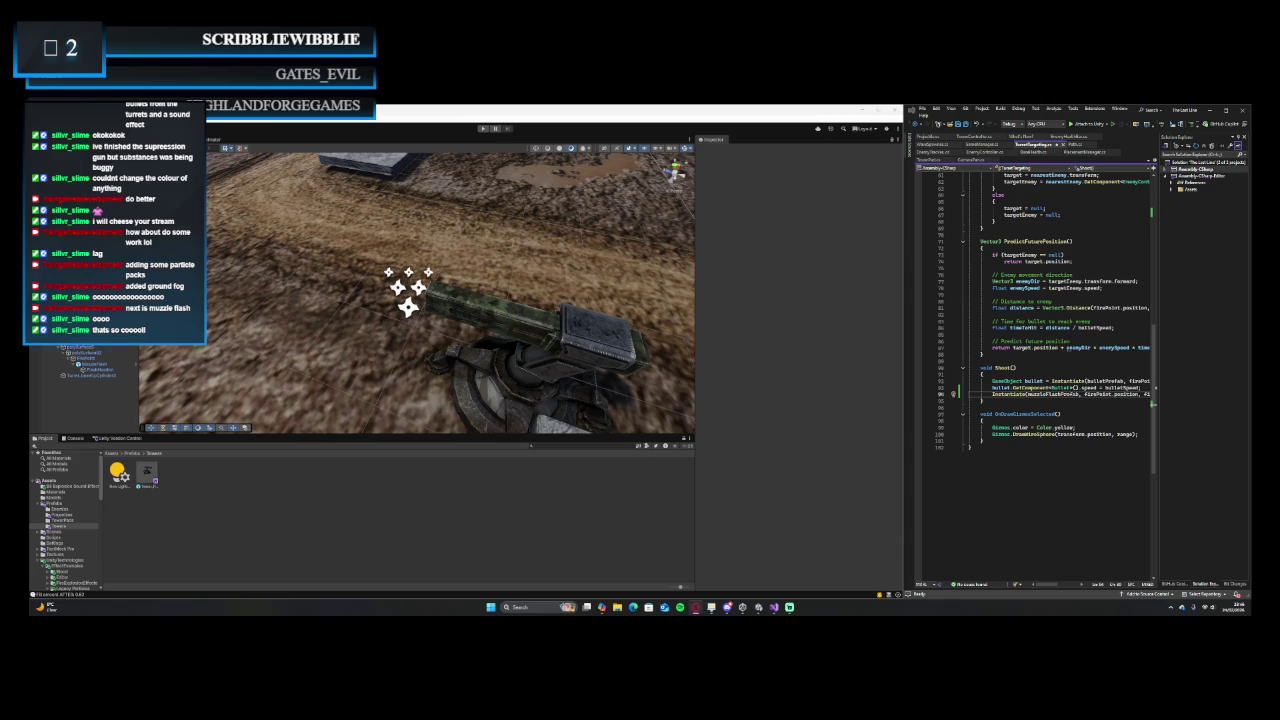
key(Escape)
- Show the Unity Version Control pending changes and check them in
click(114, 439)
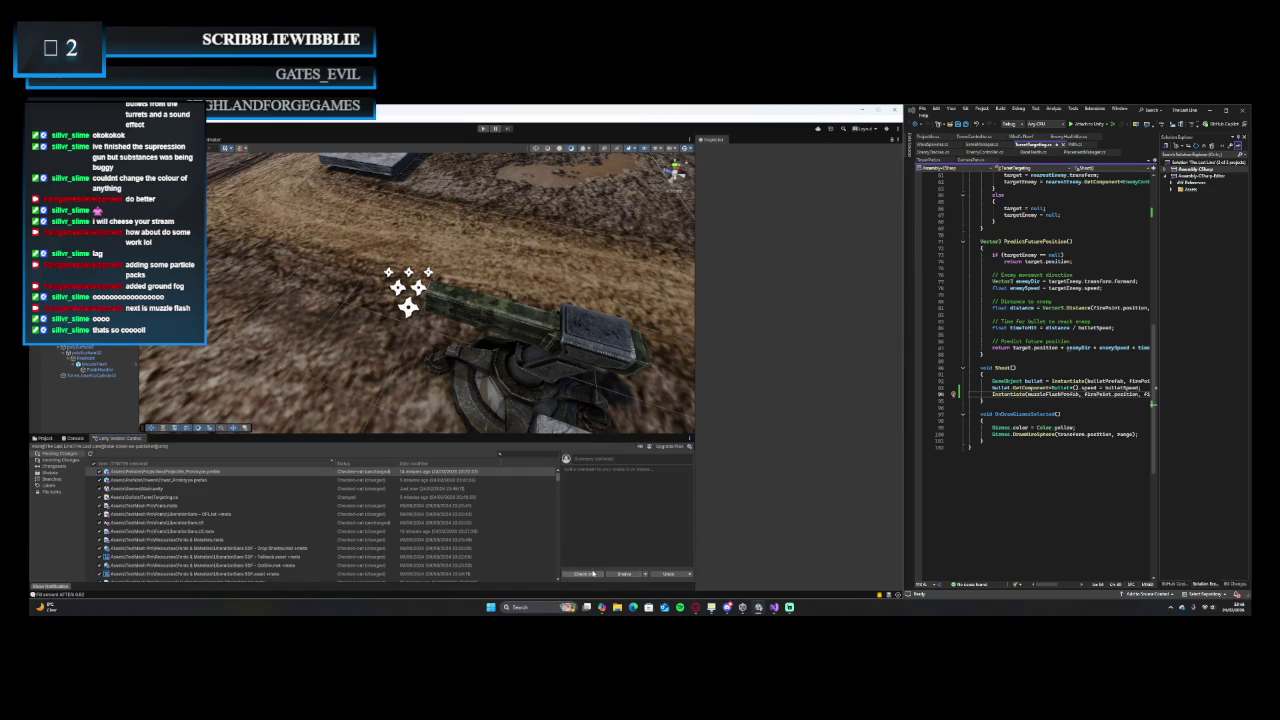
click(592, 577)
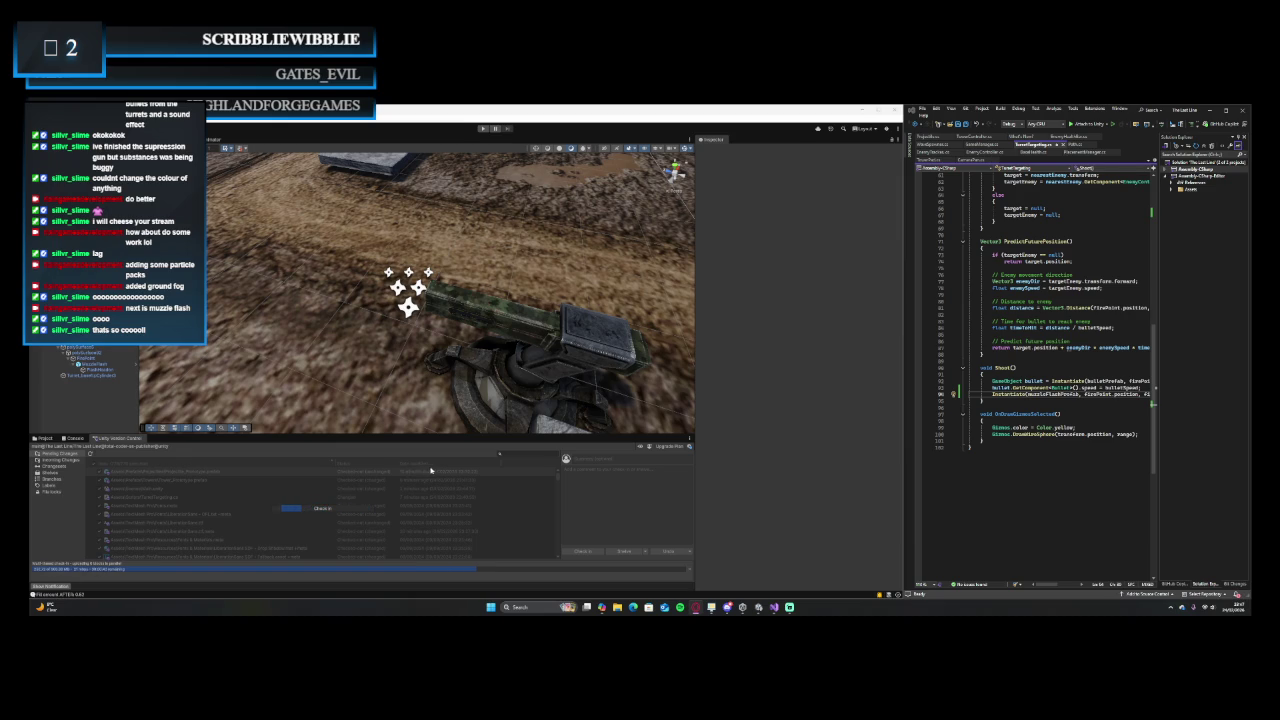
- Zoom out the Scene view while the check-in completes
scroll(449, 245, down, 5)
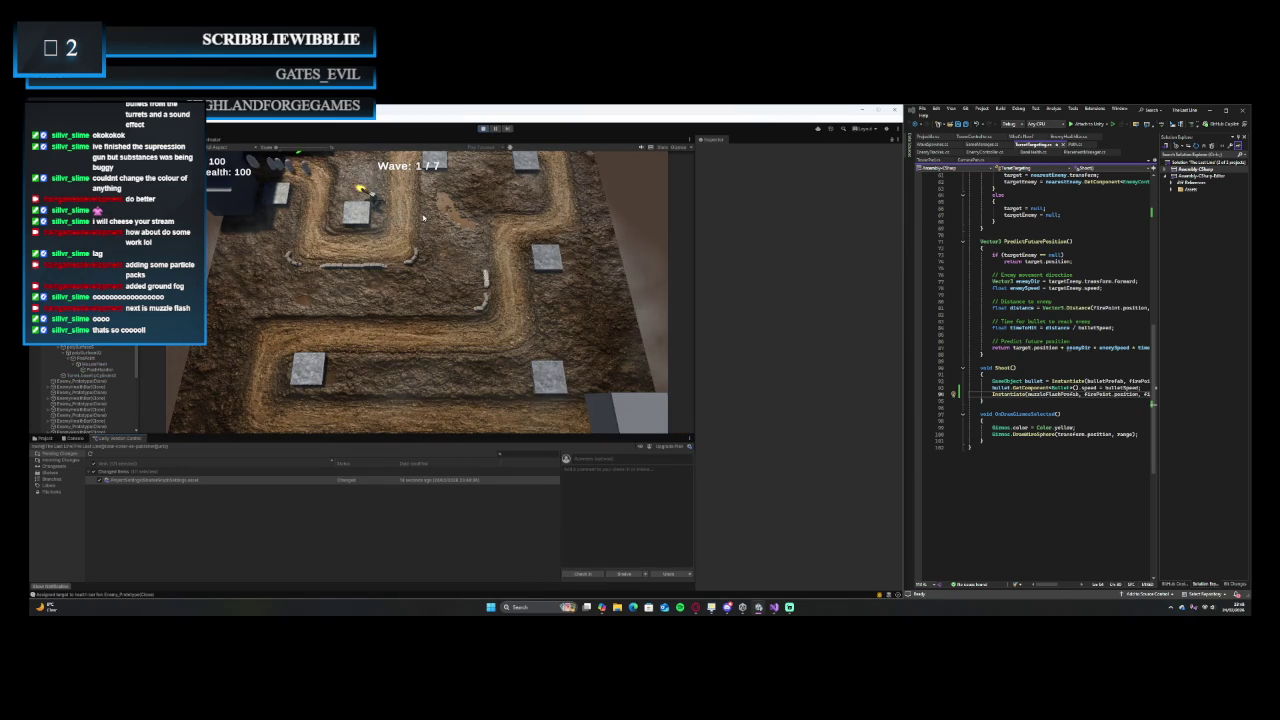
- Exit Play mode, select a tower, then the Tower_Prototype prefab in Project, and clear the selection
key(ctrl+p)
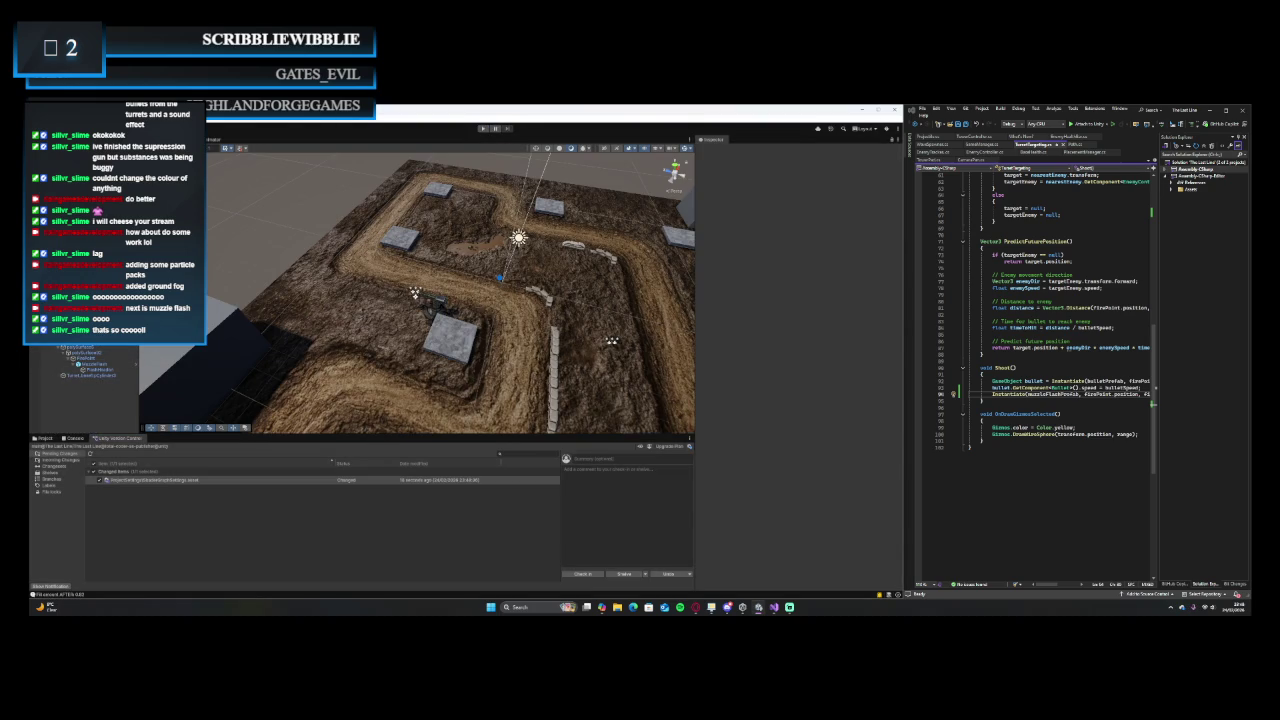
click(432, 300)
click(42, 438)
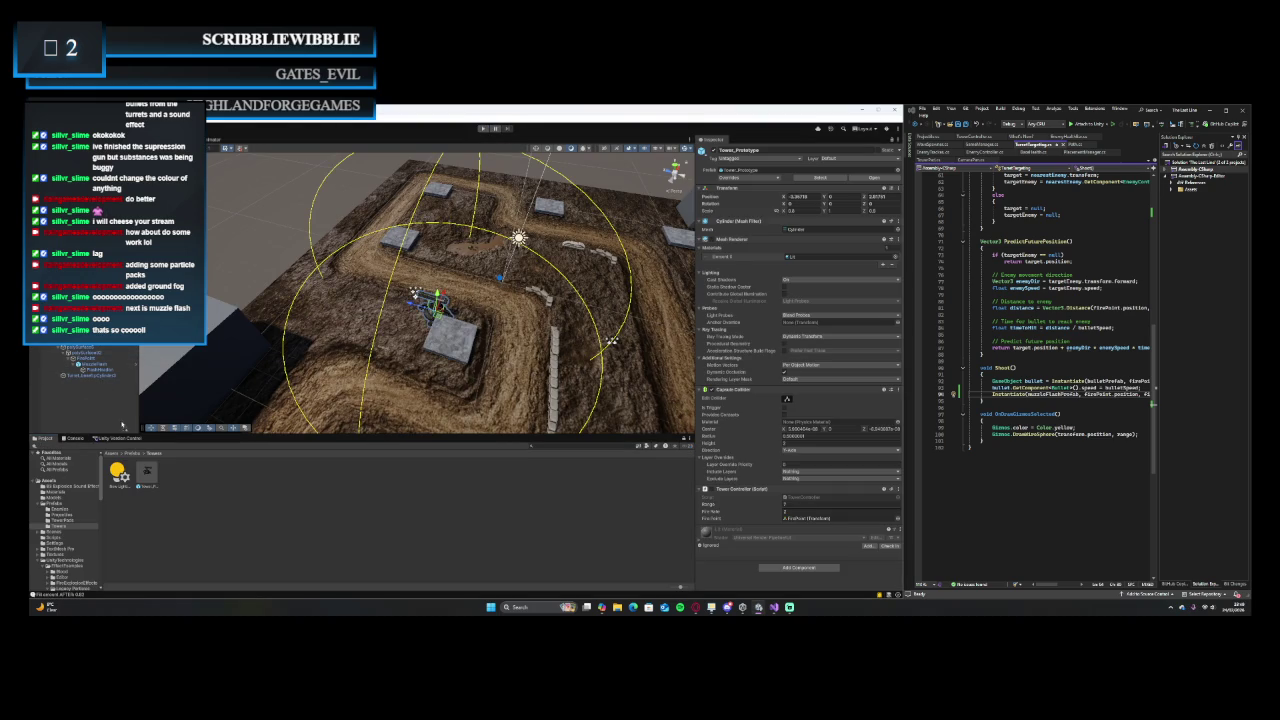
click(147, 474)
click(415, 293)
click(612, 341)
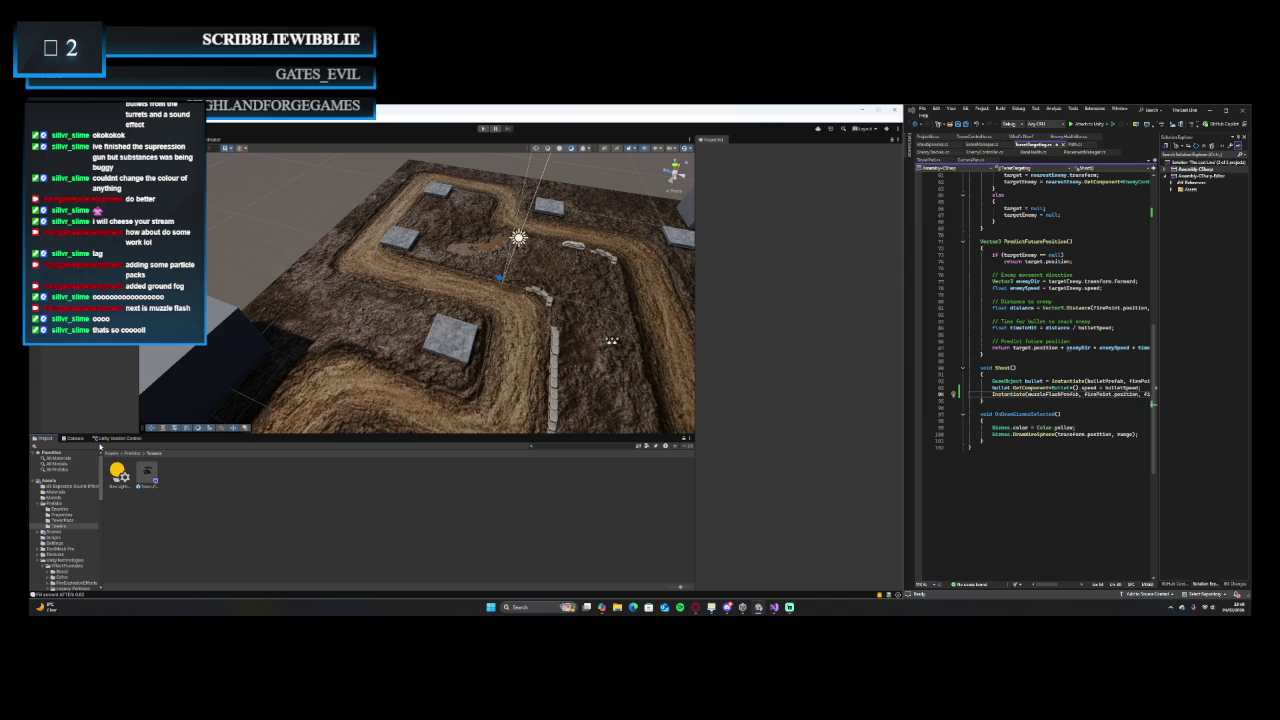
- Check in the remaining pending changes in Unity Version Control and restart Play mode
click(100, 440)
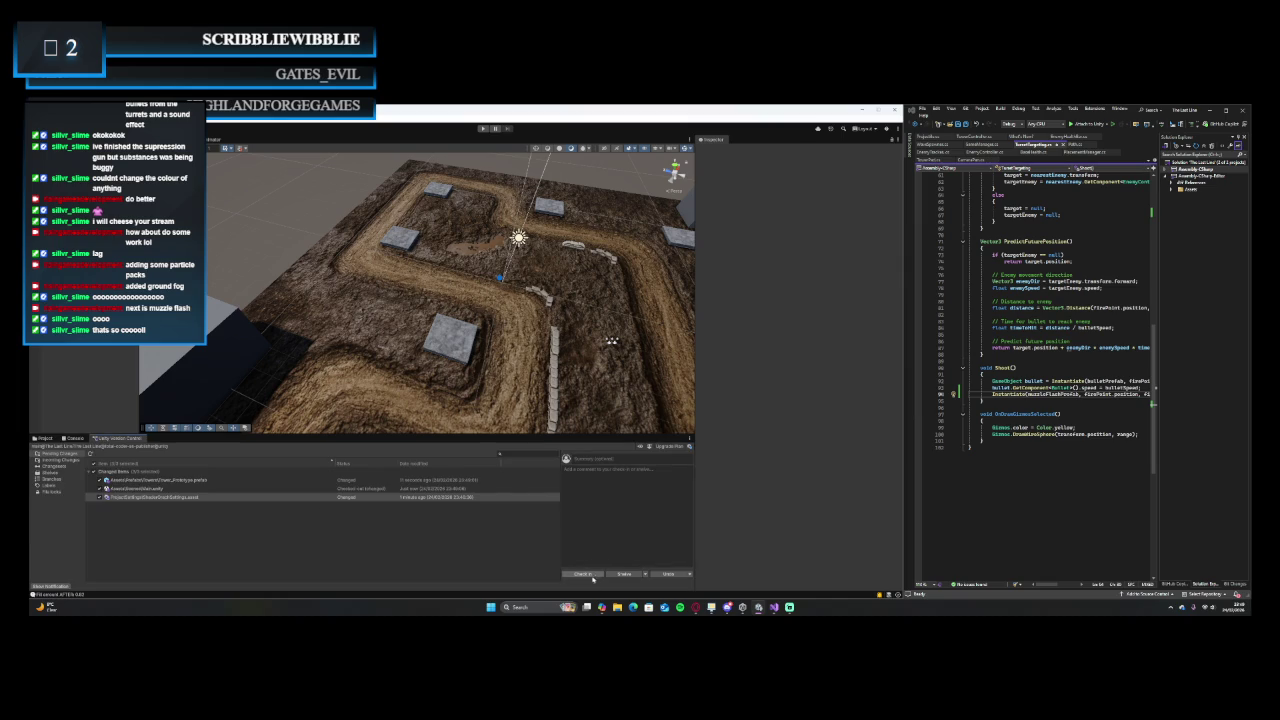
click(582, 573)
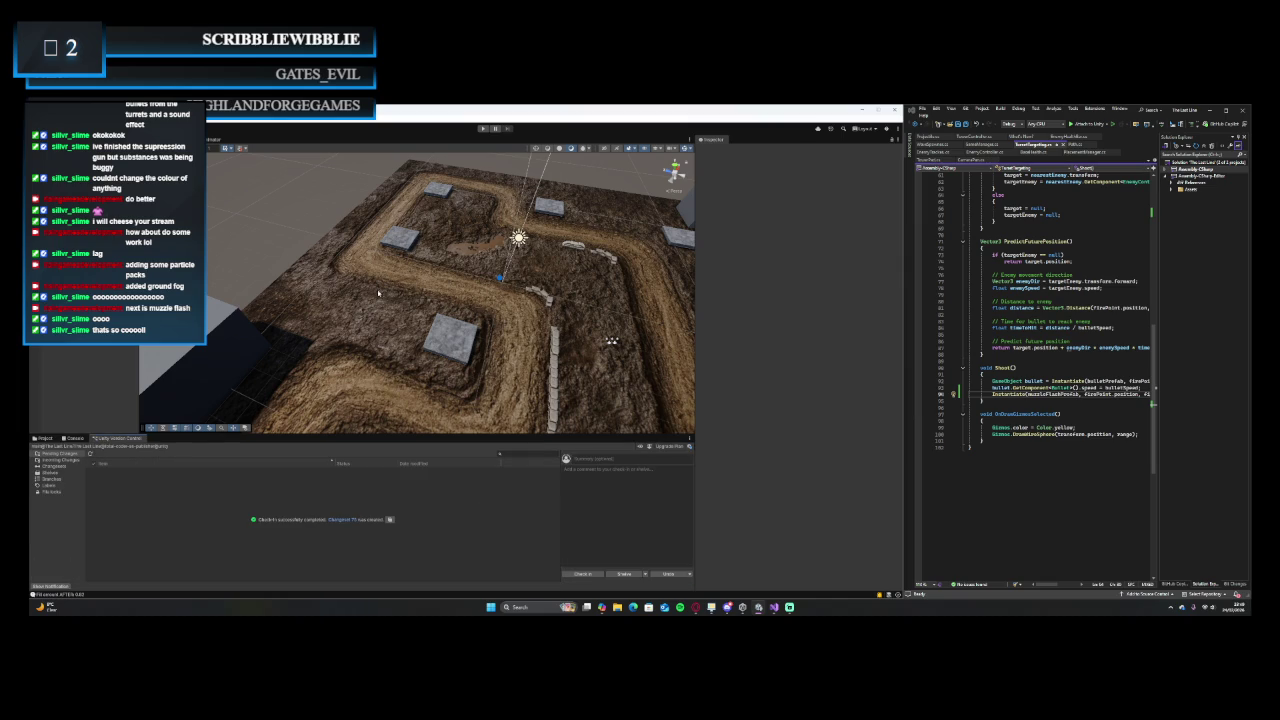
click(484, 128)
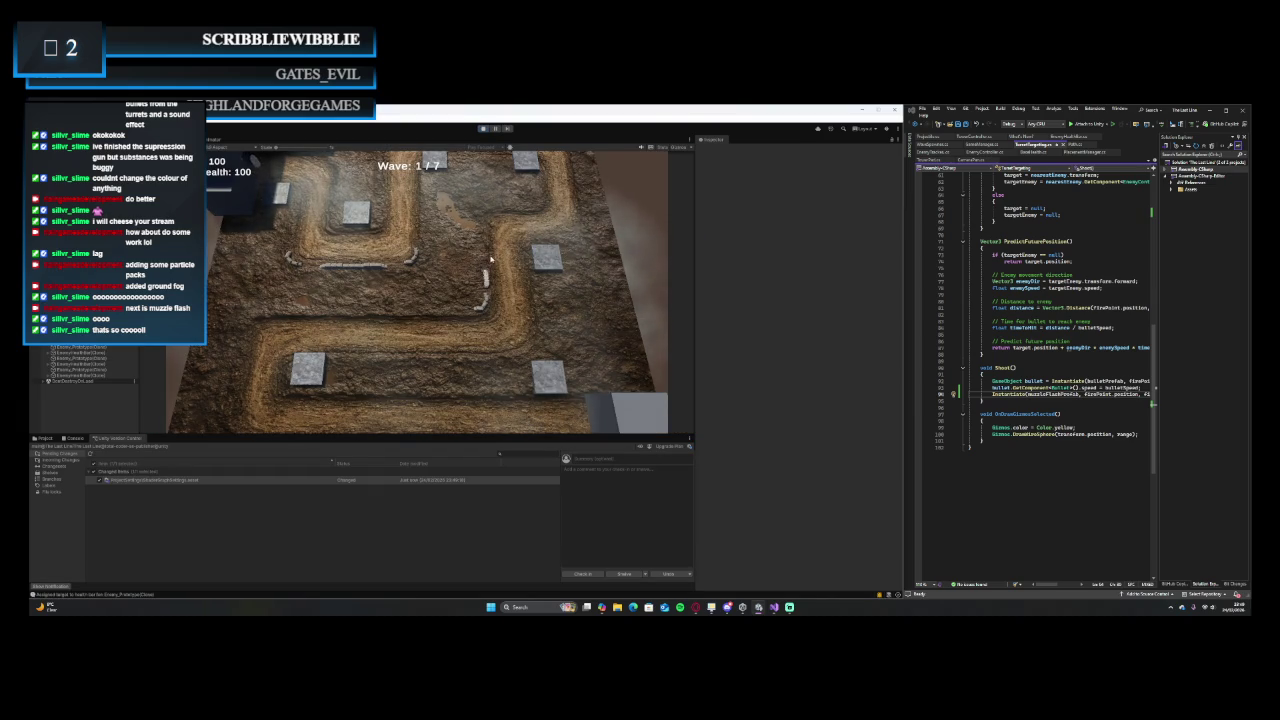
- Place a turret on a tower platform, then rotate and move the game camera over the board
click(371, 232)
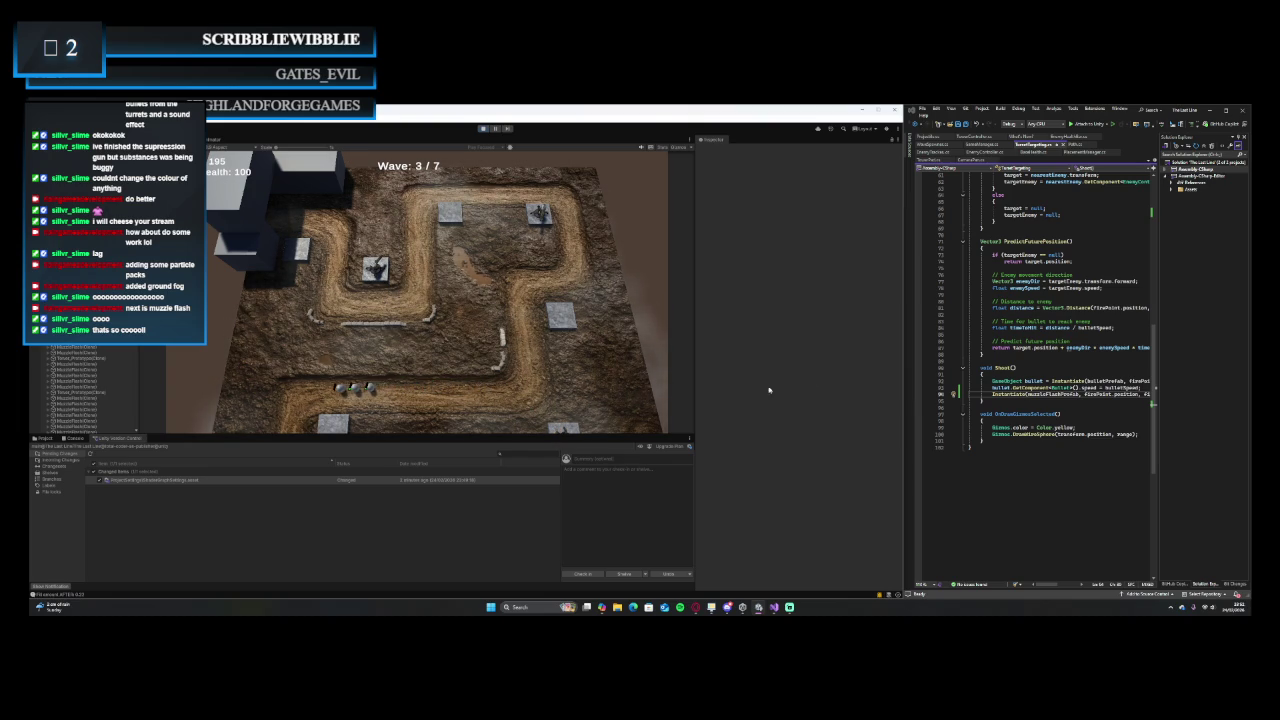
key(e)
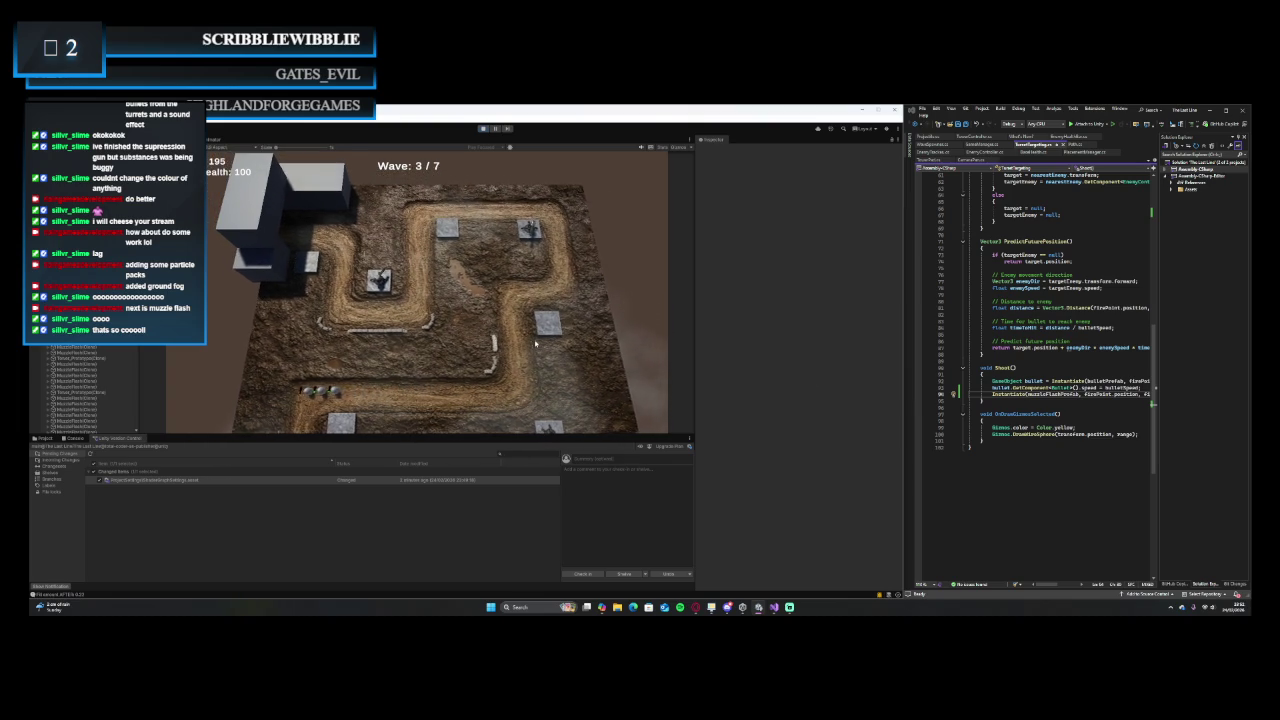
key(w)
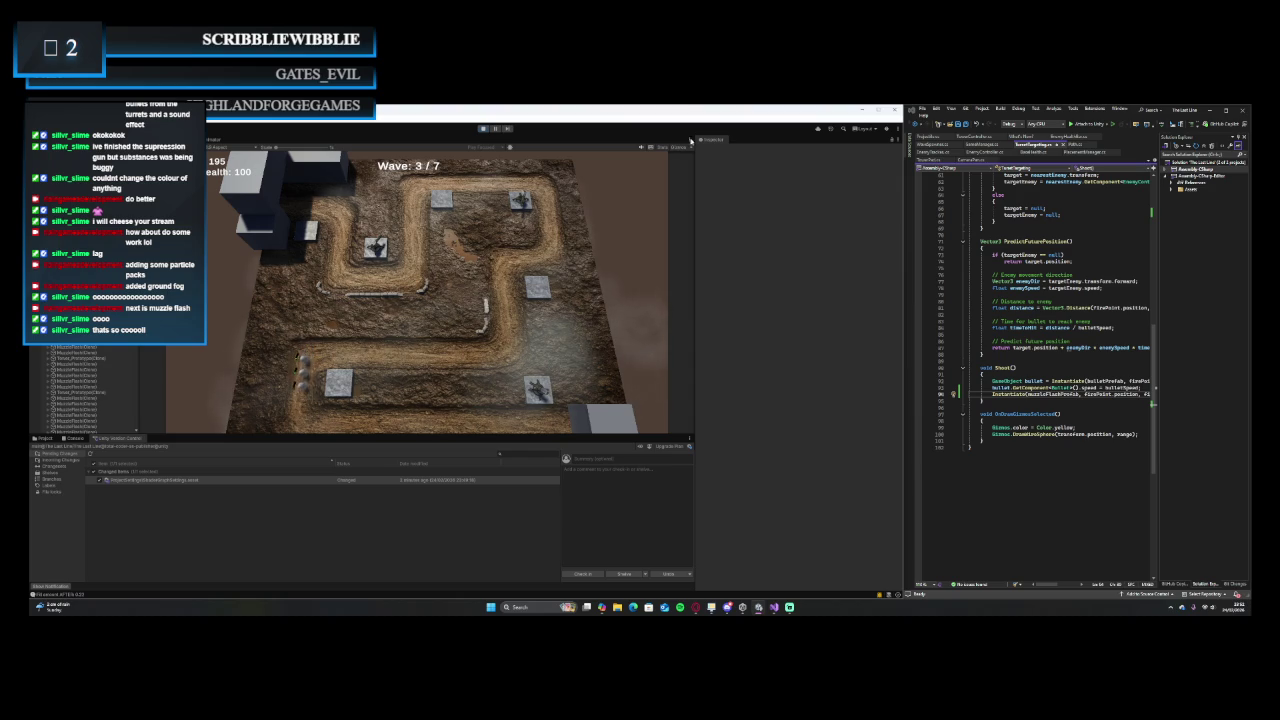
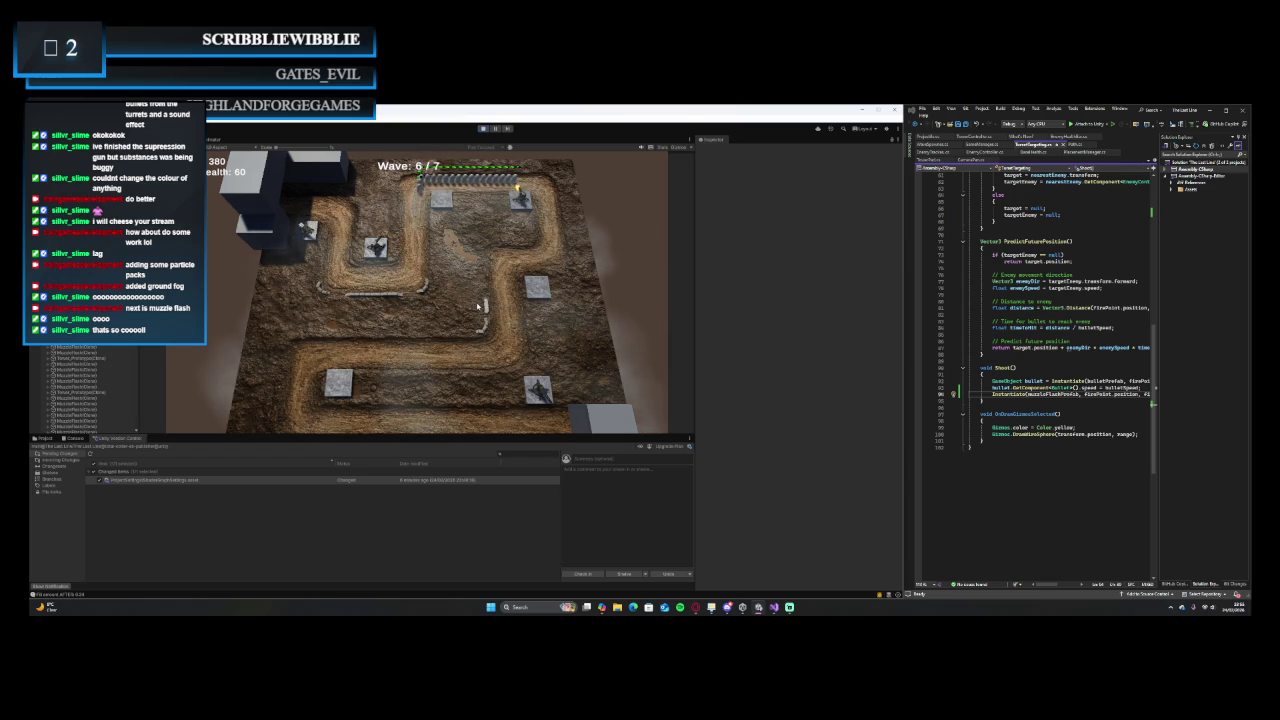
- Build turrets on the top plate and the plate beside the path, survive to 'You Win', then stop play
click(441, 198)
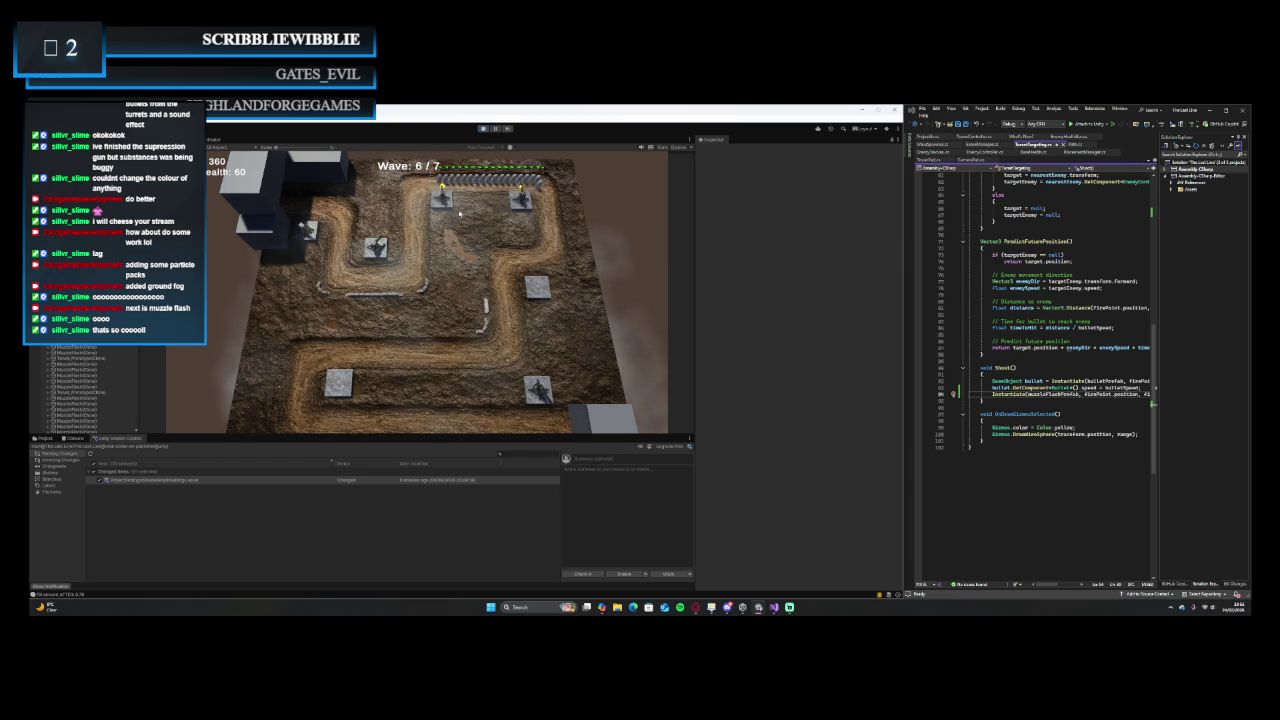
click(537, 287)
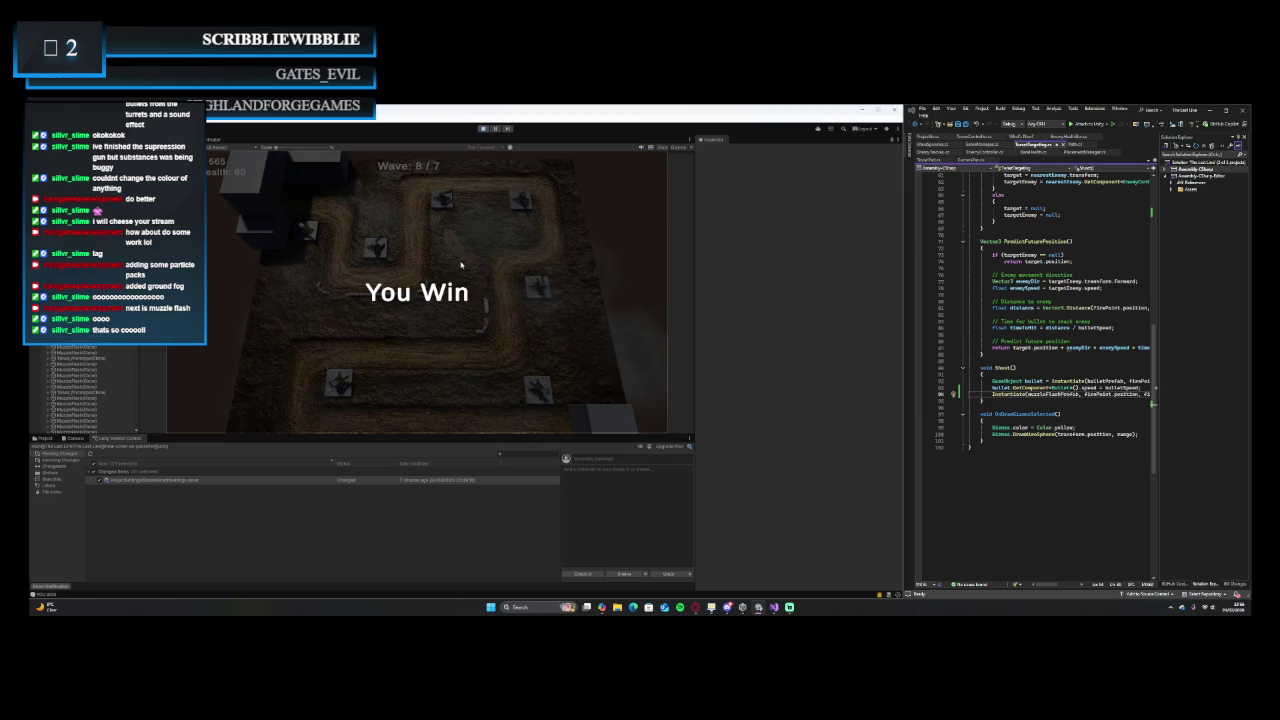
click(483, 128)
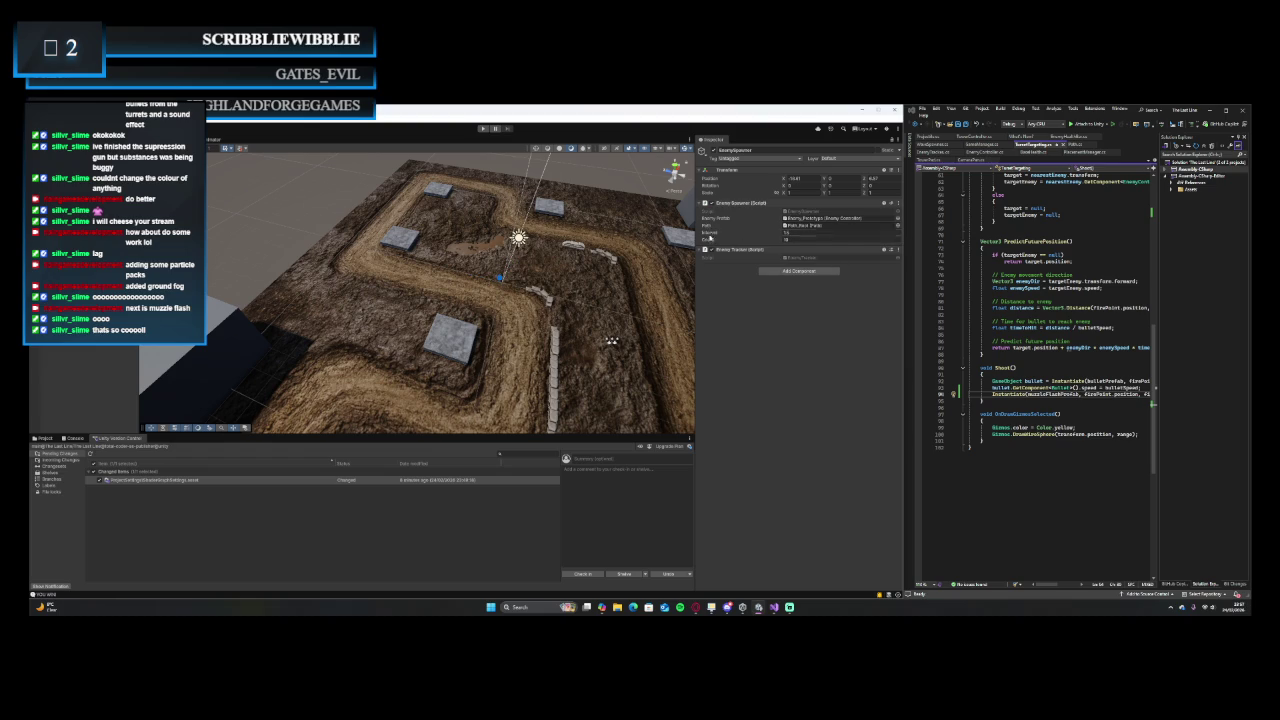
- Confirm the EnemySpawner Count, then select WaveManager to show its Wave Spawner wave list
click(795, 239)
key(Return)
click(612, 341)
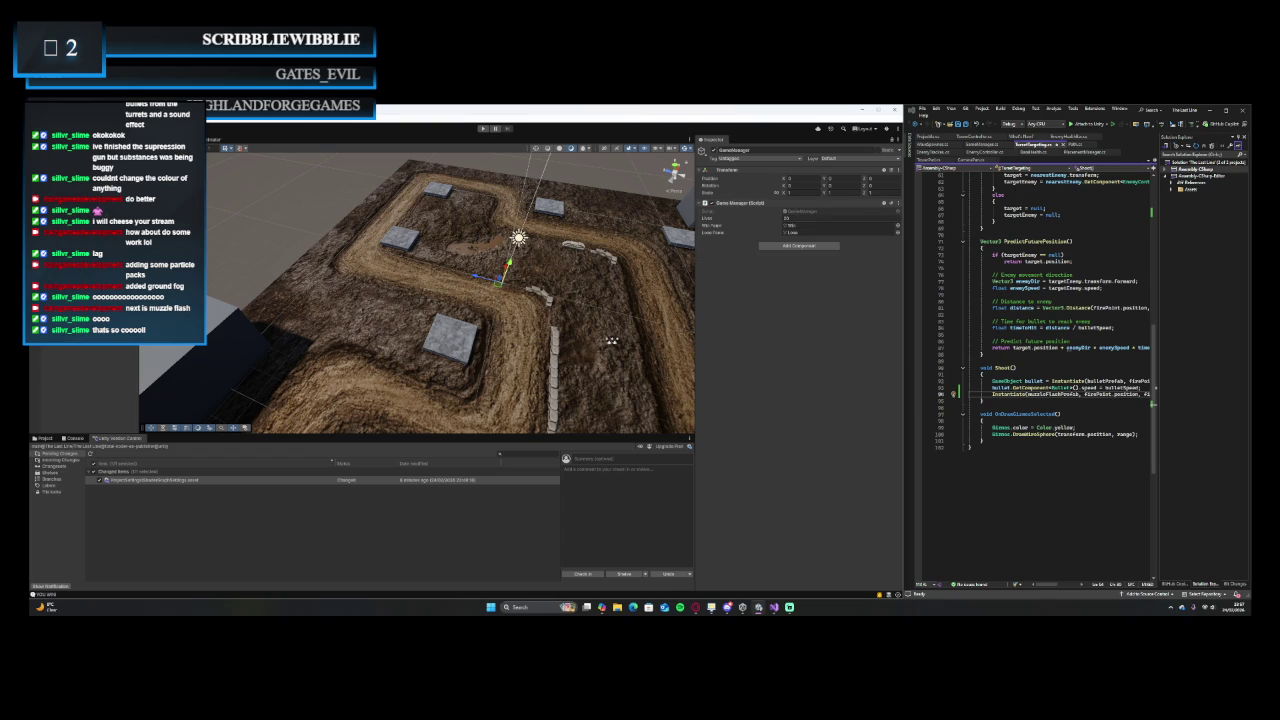
click(612, 341)
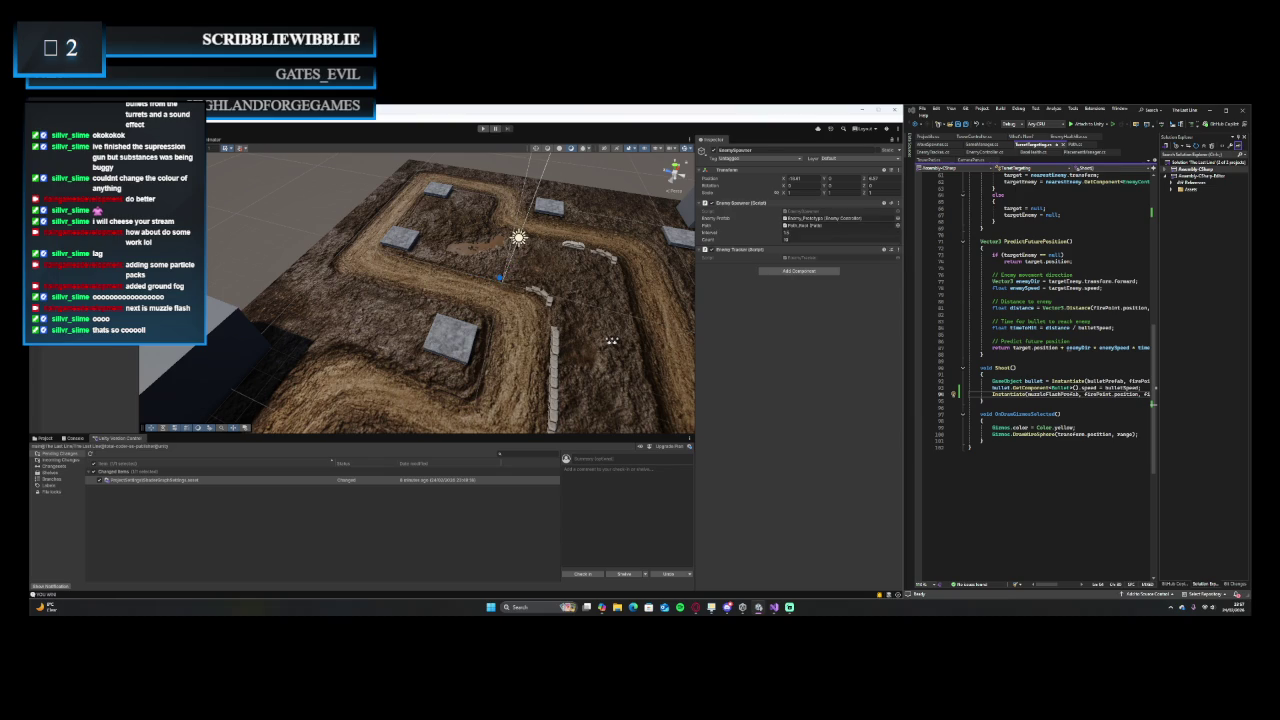
click(612, 341)
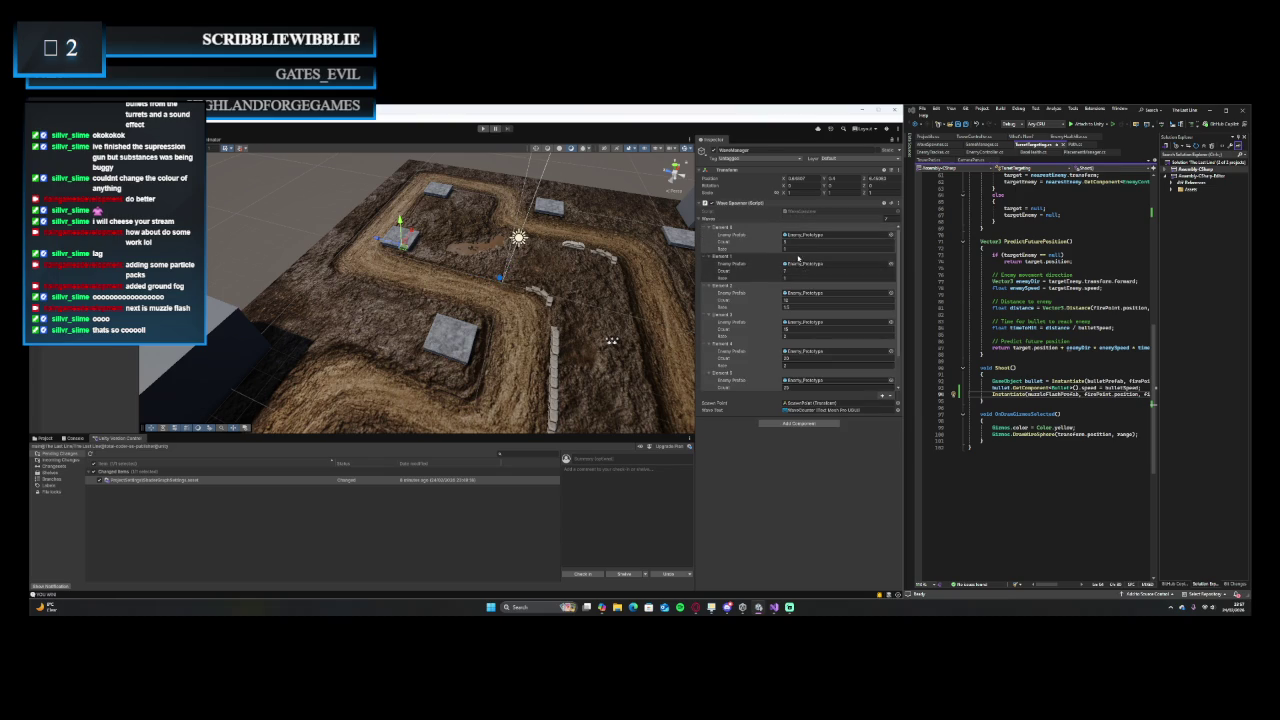
click(796, 243)
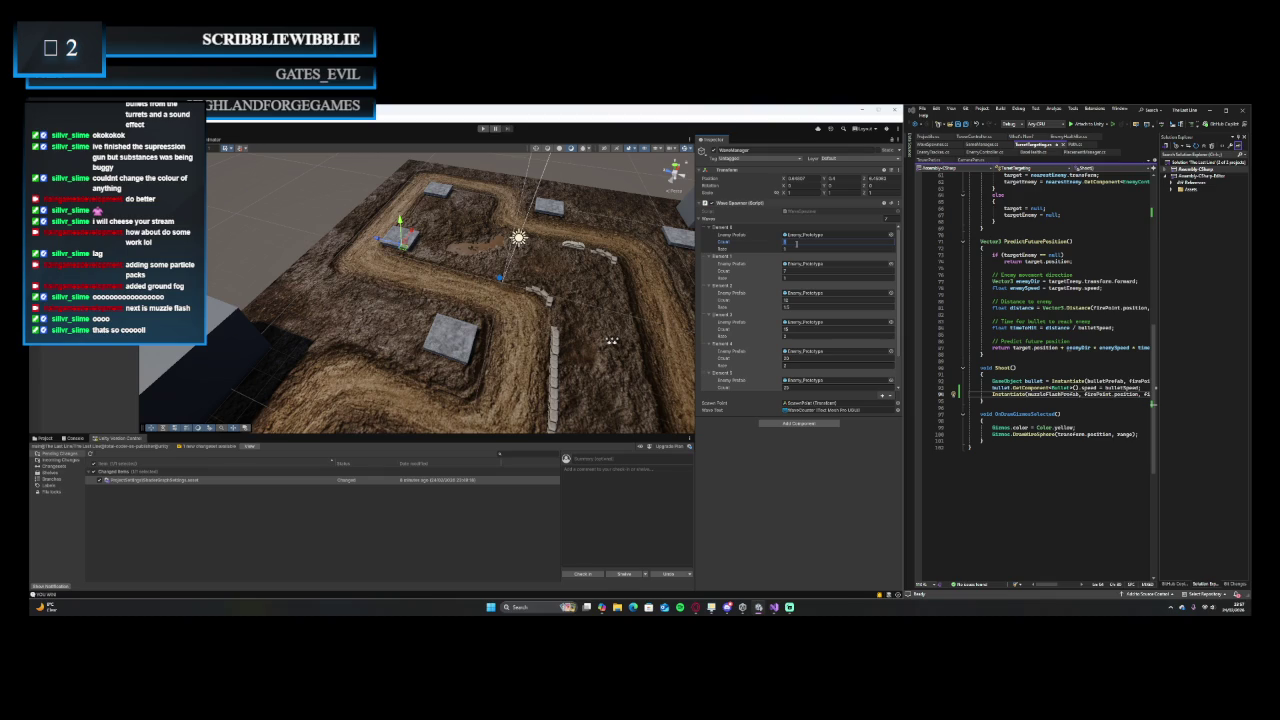
- Edit Element 0's Count, Element 1's Rate and Element 5's Count in the Waves list
click(796, 243)
click(800, 277)
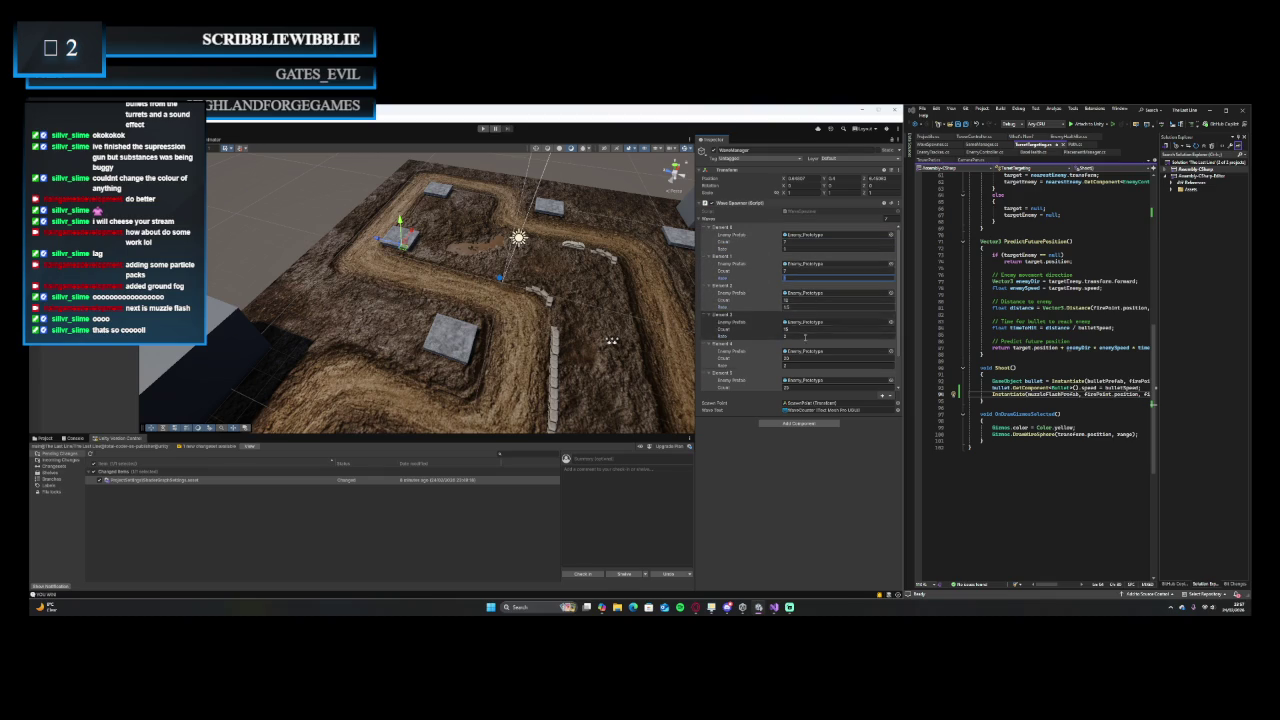
click(800, 387)
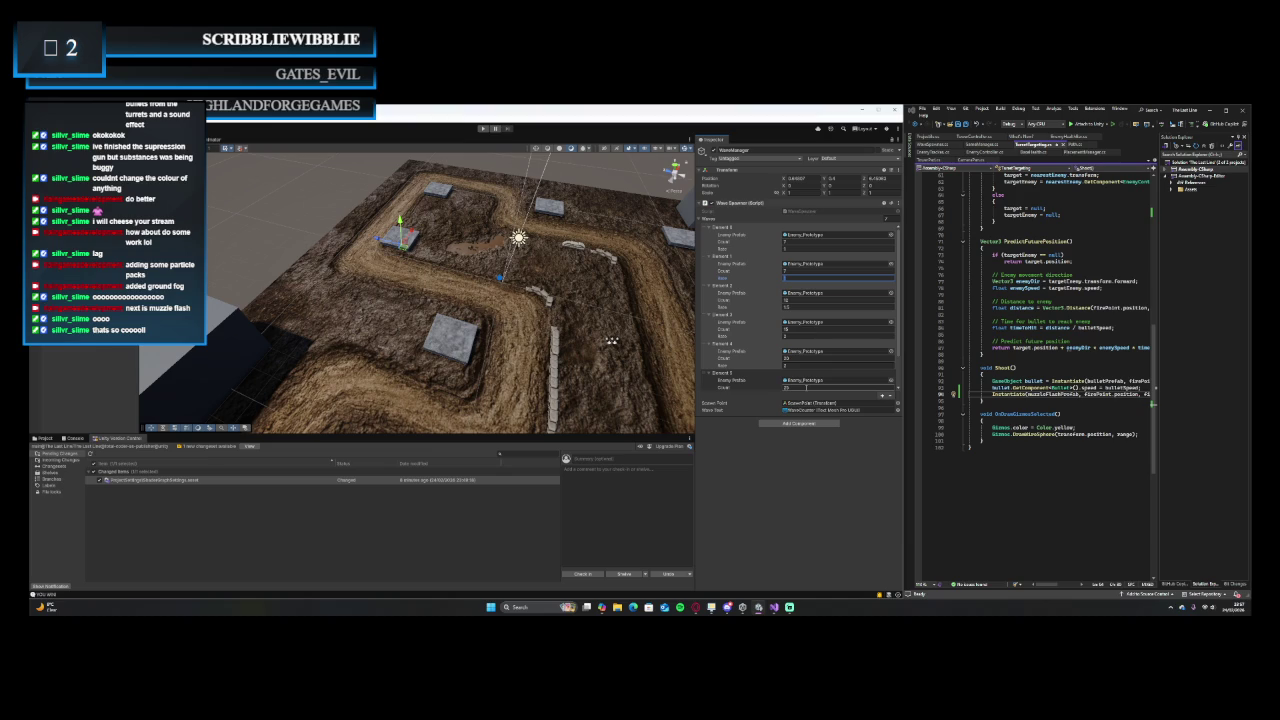
click(805, 387)
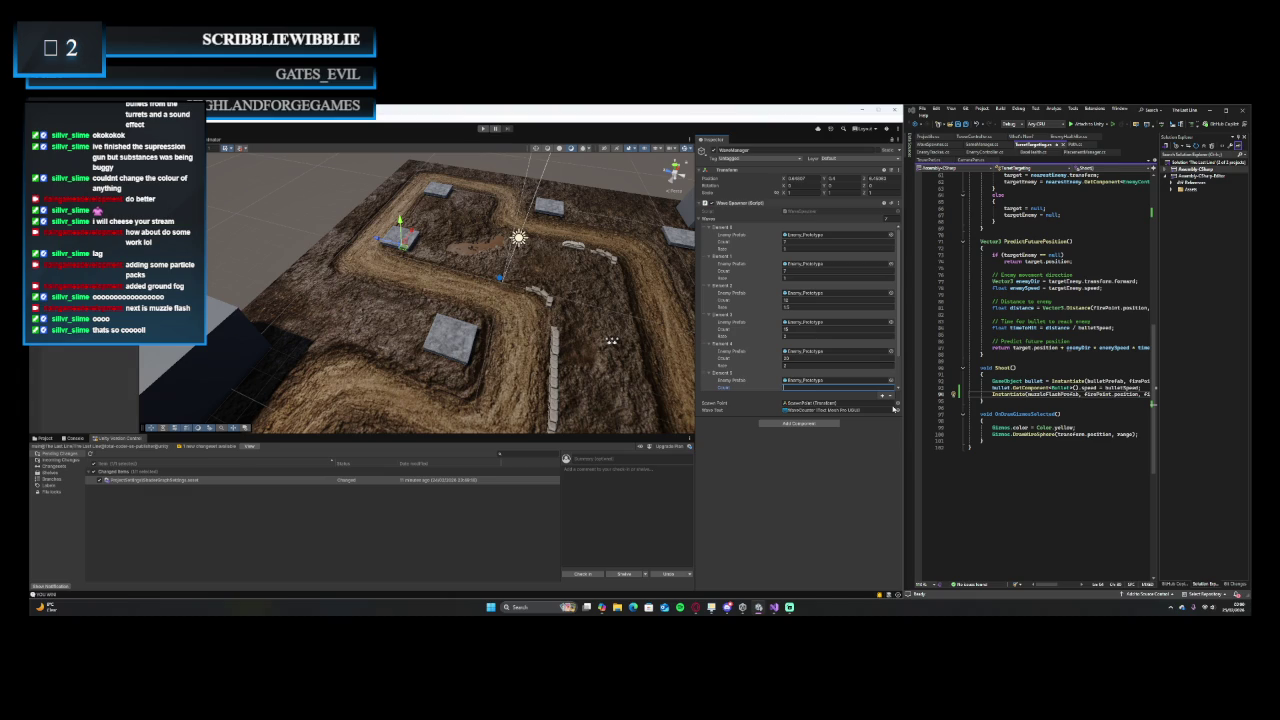
- Set Element 2's Count to 10 and fill in spawn rates for Elements 3 through 5
scroll(880, 370, down, 2)
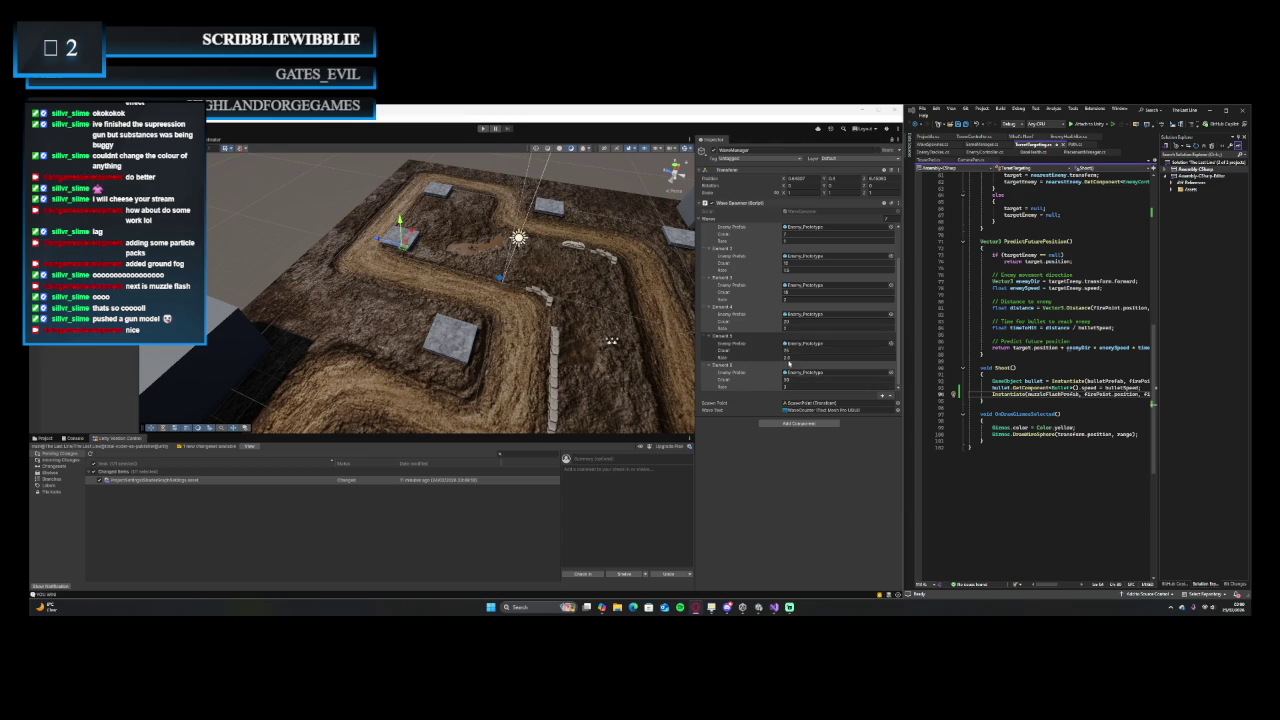
click(800, 380)
click(798, 387)
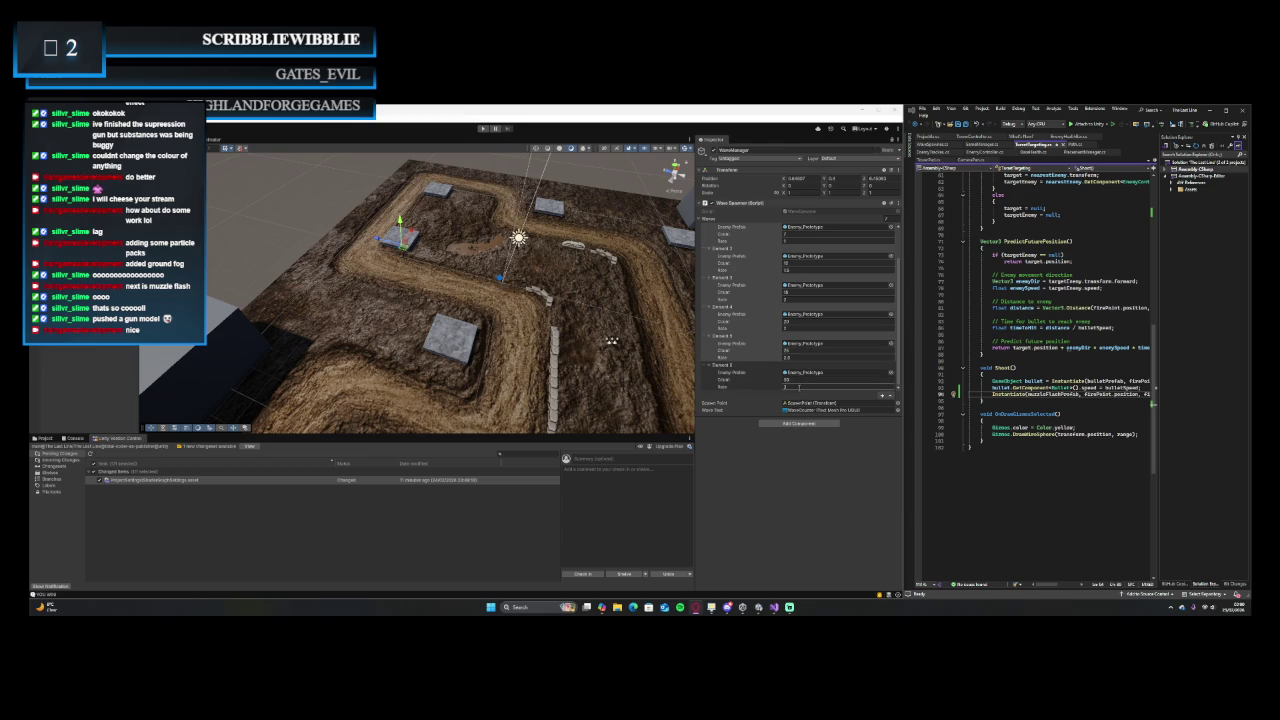
click(815, 328)
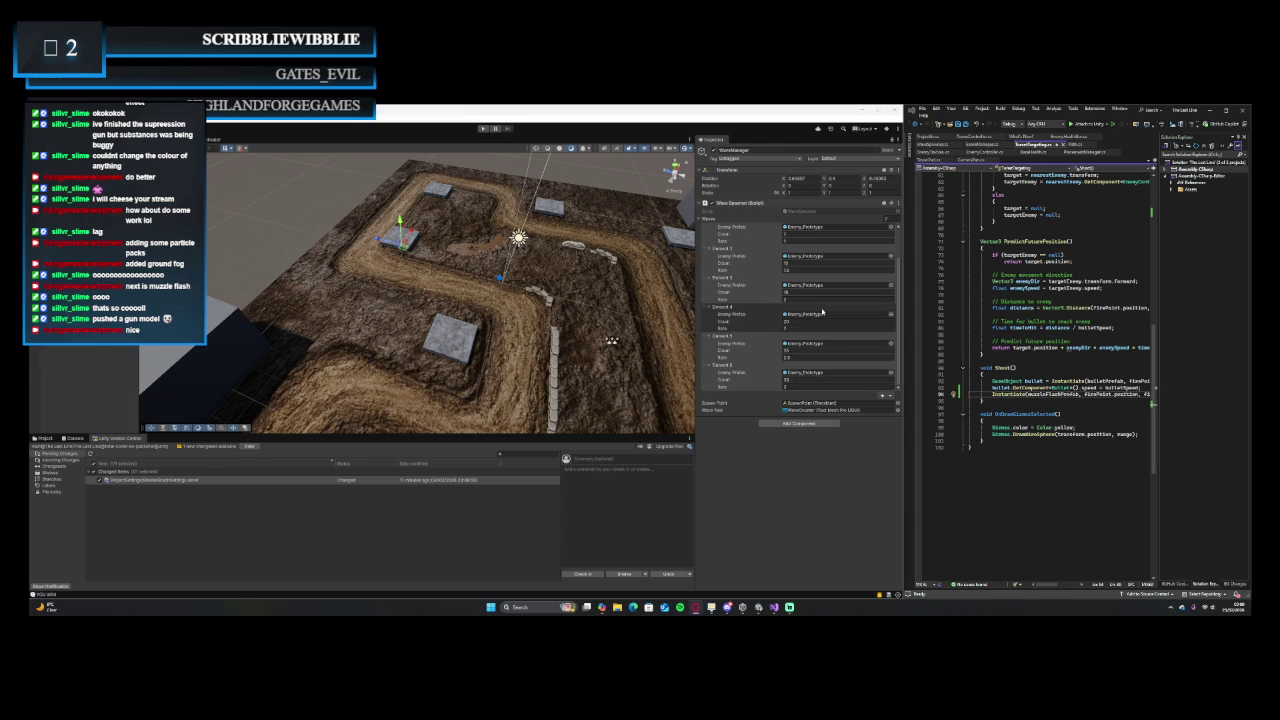
click(801, 262)
text(10)
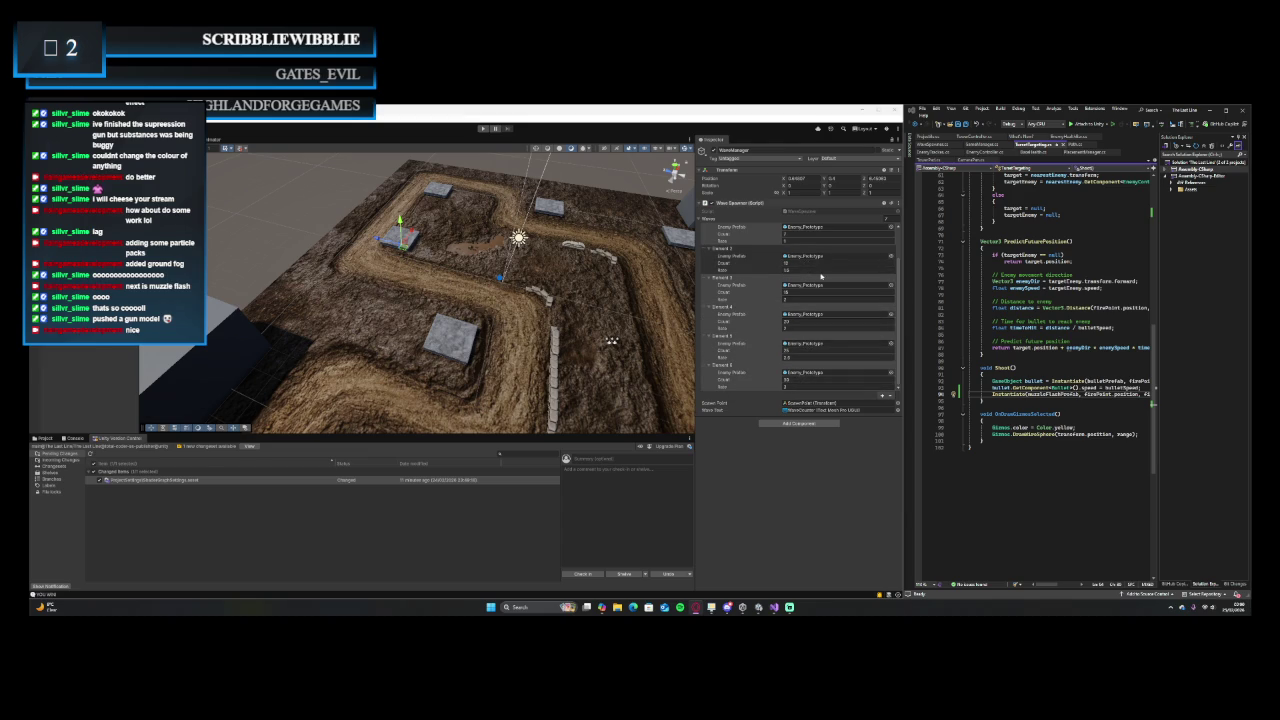
click(804, 298)
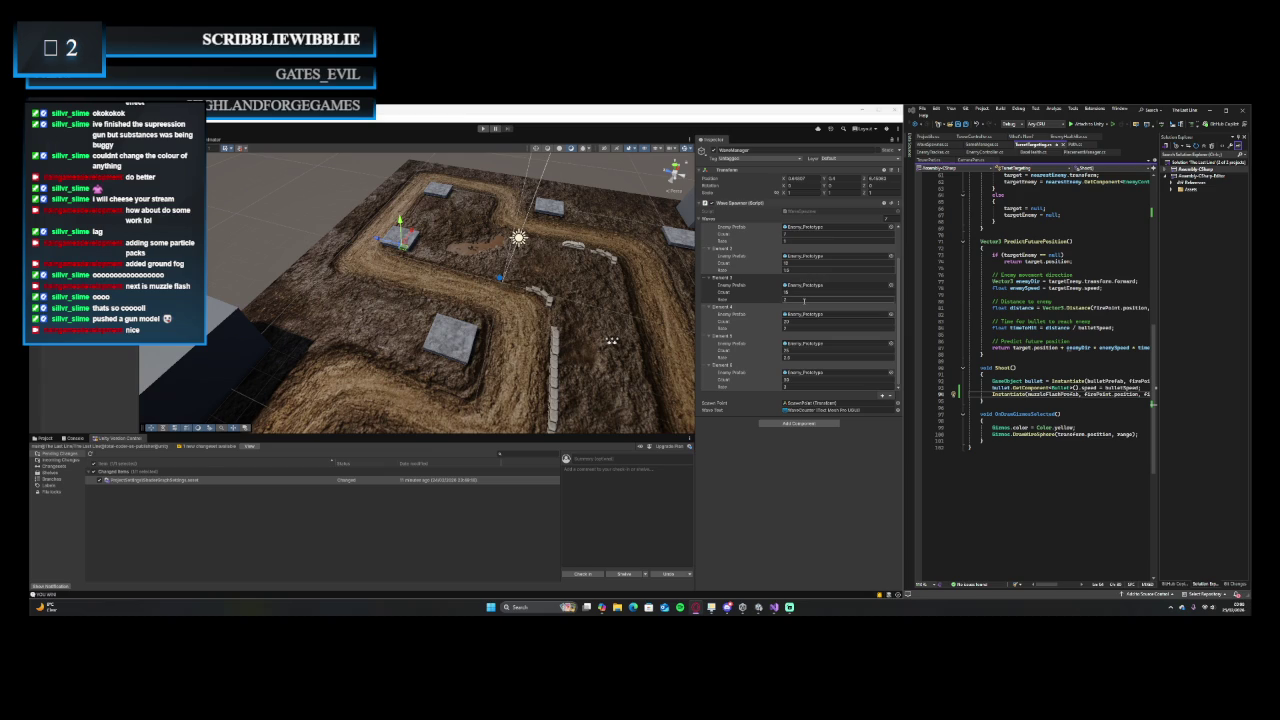
click(797, 357)
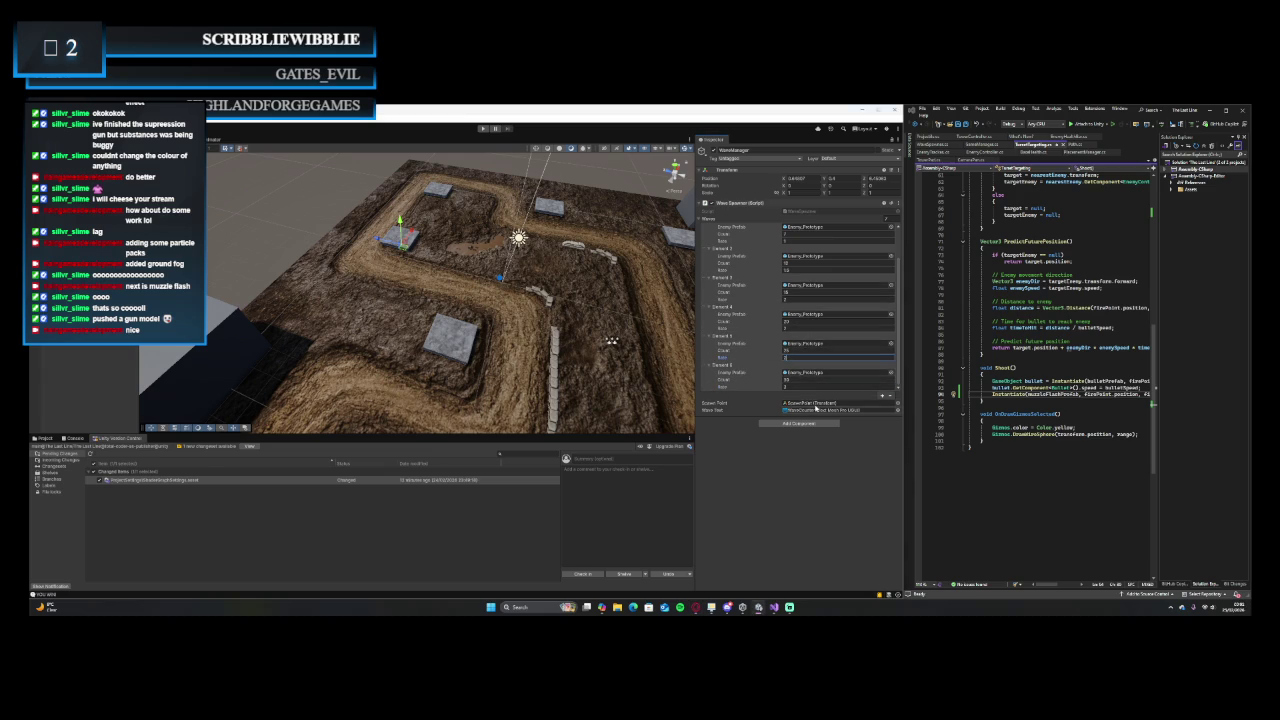
click(827, 385)
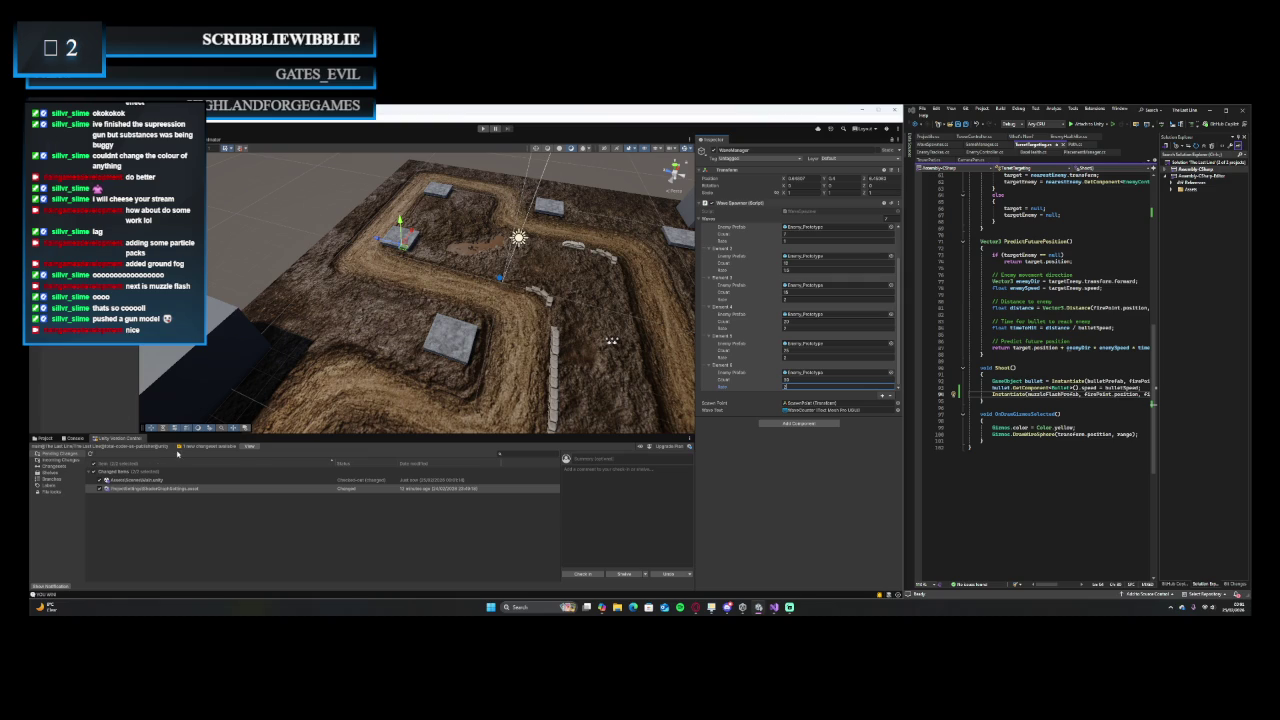
- Pull the Incoming Changes in Unity Version Control to update the workspace
click(75, 459)
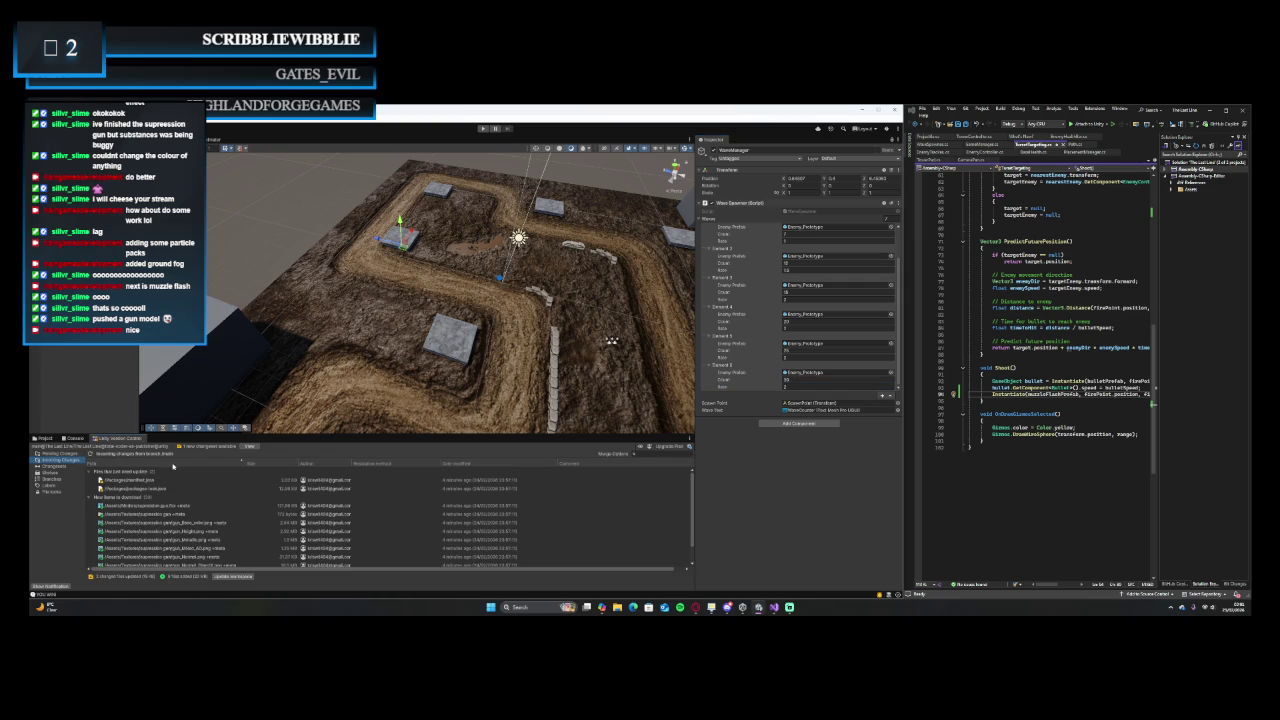
click(223, 578)
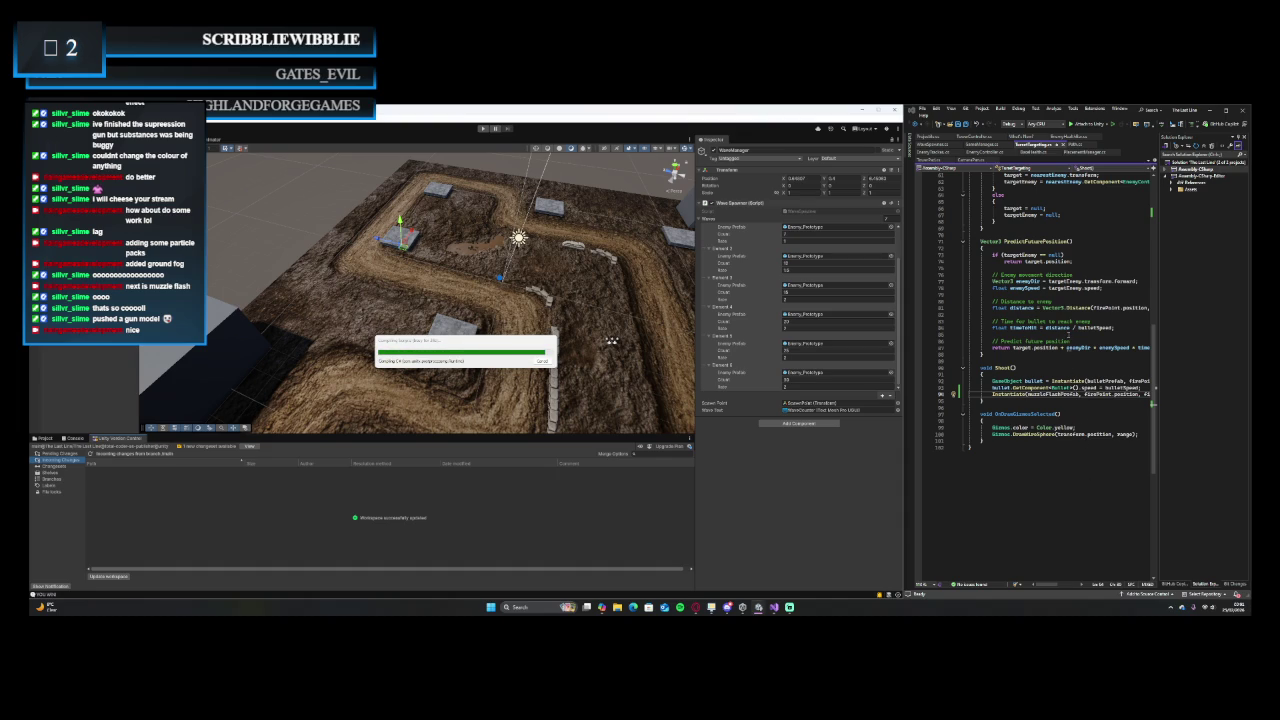
- Scroll up through TurretTargeting.cs, then bring up the WaveSpawner.cs script in Visual Studio
scroll(1060, 392, up, 10)
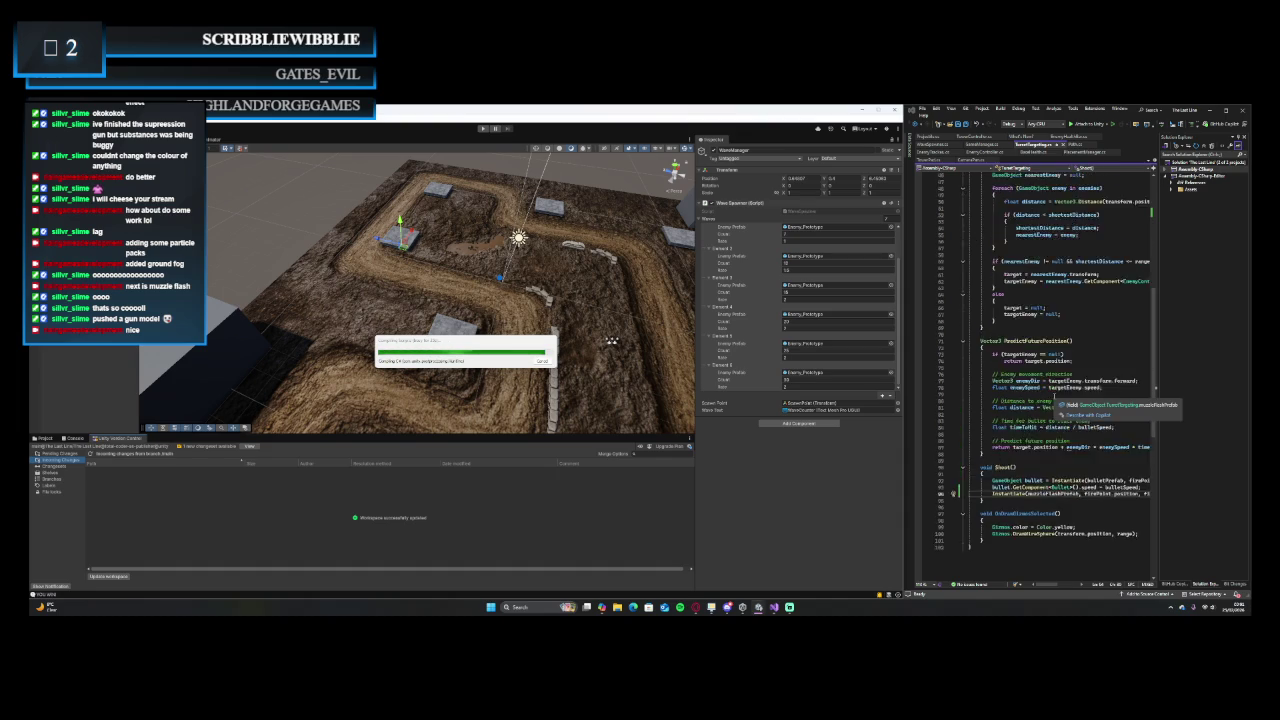
scroll(1050, 380, up, 9)
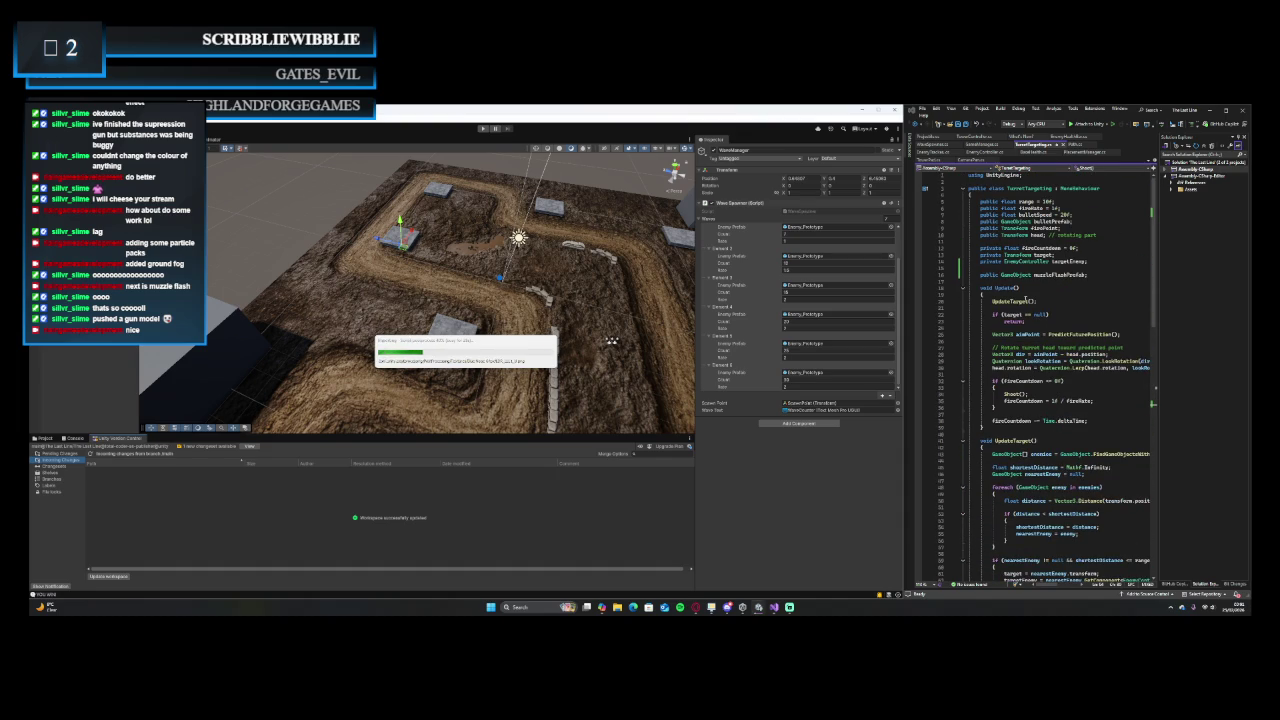
click(932, 144)
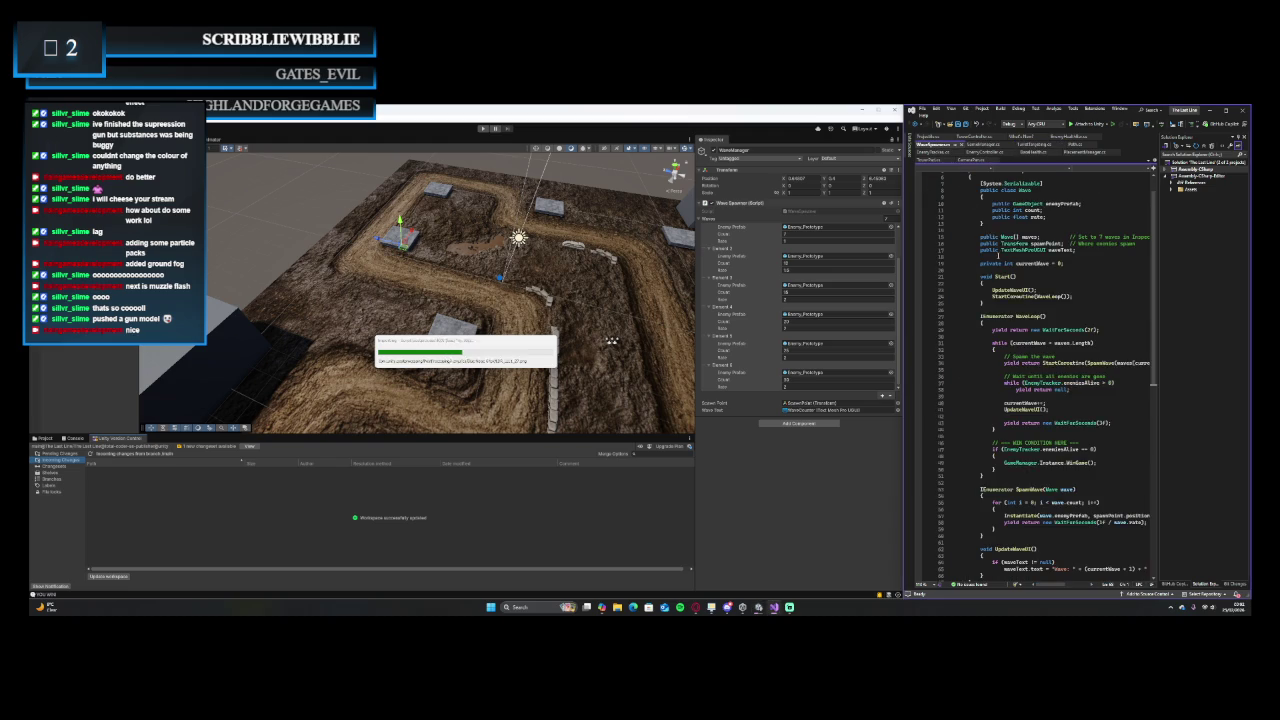